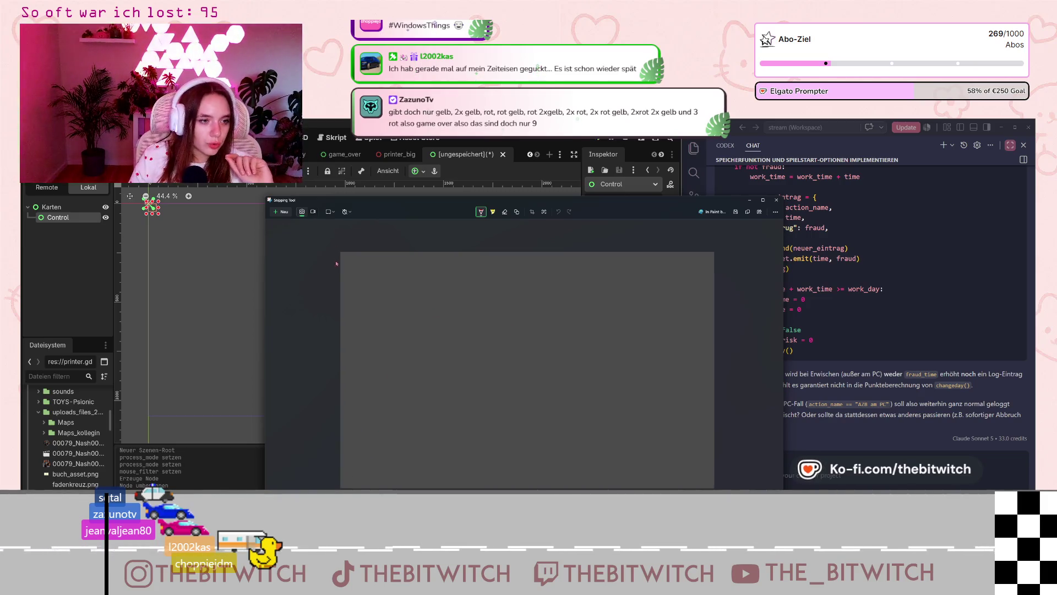
Step: Show the pen's colour palette on the blank Snipping Tool canvas
{"action": "left_click", "coordinate": [482, 213]}
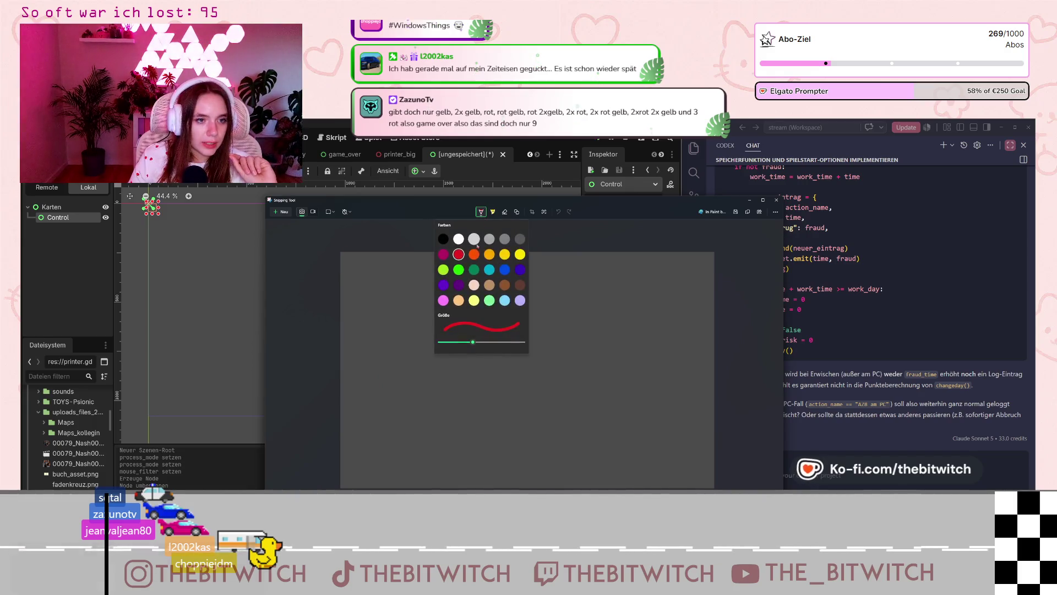
Step: Draw a row of overlapping yellow card outlines on the canvas
{"action": "mouse_move", "coordinate": [346, 263]}
{"action": "left_mouse_down"}
{"action": "mouse_move", "coordinate": [347, 283]}
{"action": "mouse_move", "coordinate": [362, 283]}
{"action": "mouse_move", "coordinate": [365, 262]}
{"action": "mouse_move", "coordinate": [347, 315]}
{"action": "mouse_move", "coordinate": [363, 320]}
{"action": "mouse_move", "coordinate": [365, 299]}
{"action": "left_mouse_up"}
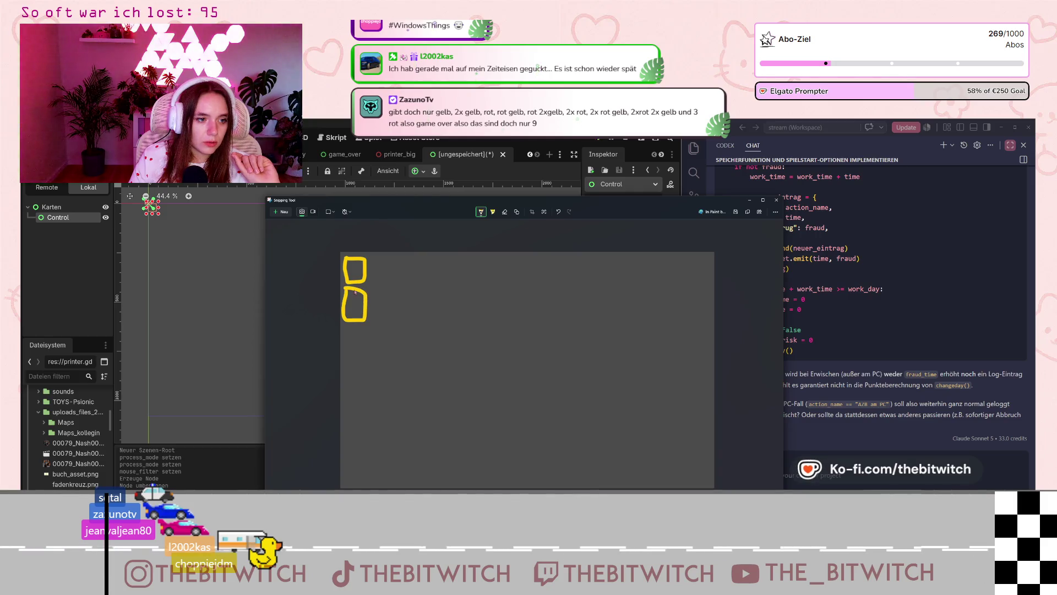
{"action": "left_click_drag", "start_coordinate": [372, 322], "coordinate": [370, 289]}
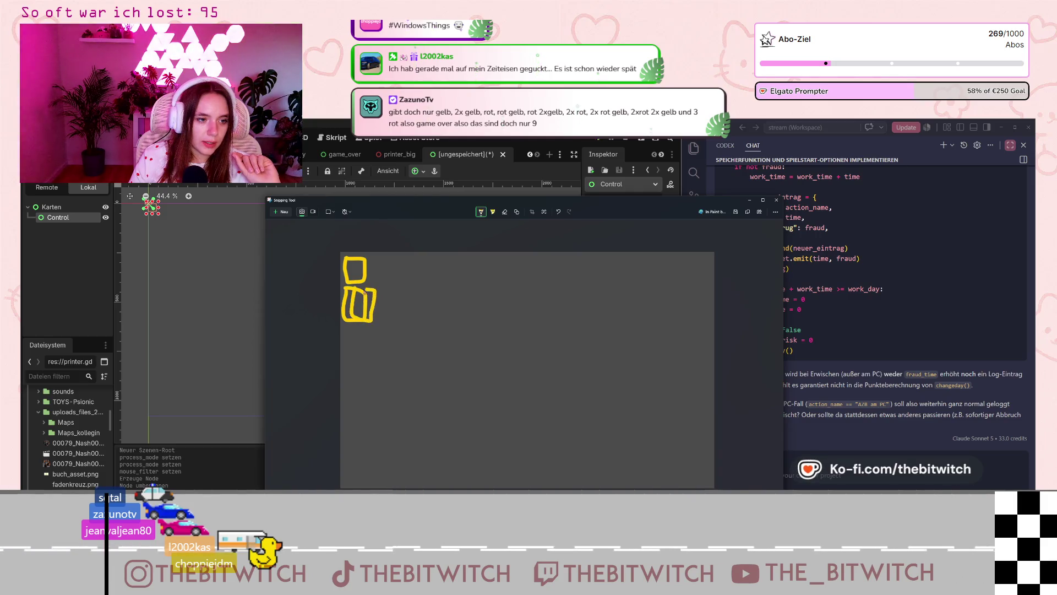
{"action": "left_click_drag", "start_coordinate": [345, 327], "coordinate": [362, 363]}
{"action": "mouse_move", "coordinate": [344, 328]}
{"action": "left_mouse_down"}
{"action": "mouse_move", "coordinate": [371, 358]}
{"action": "mouse_move", "coordinate": [417, 346]}
{"action": "mouse_move", "coordinate": [384, 328]}
{"action": "mouse_move", "coordinate": [471, 352]}
{"action": "mouse_move", "coordinate": [449, 361]}
{"action": "left_mouse_up"}
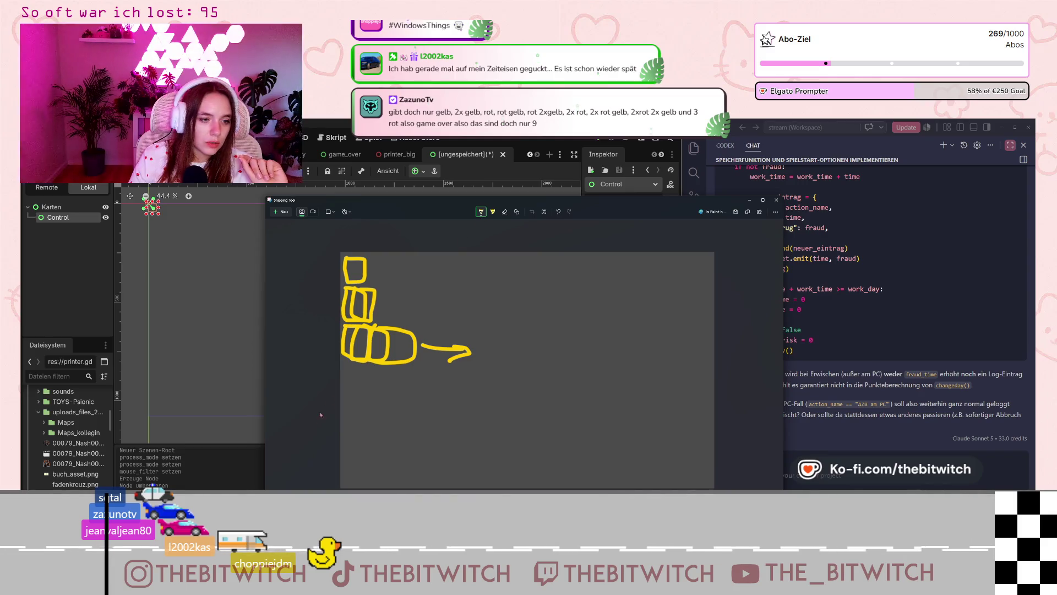
Step: Draw a red card outline below the yellow stack
{"action": "left_click", "coordinate": [481, 212]}
{"action": "key", "text": "Escape"}
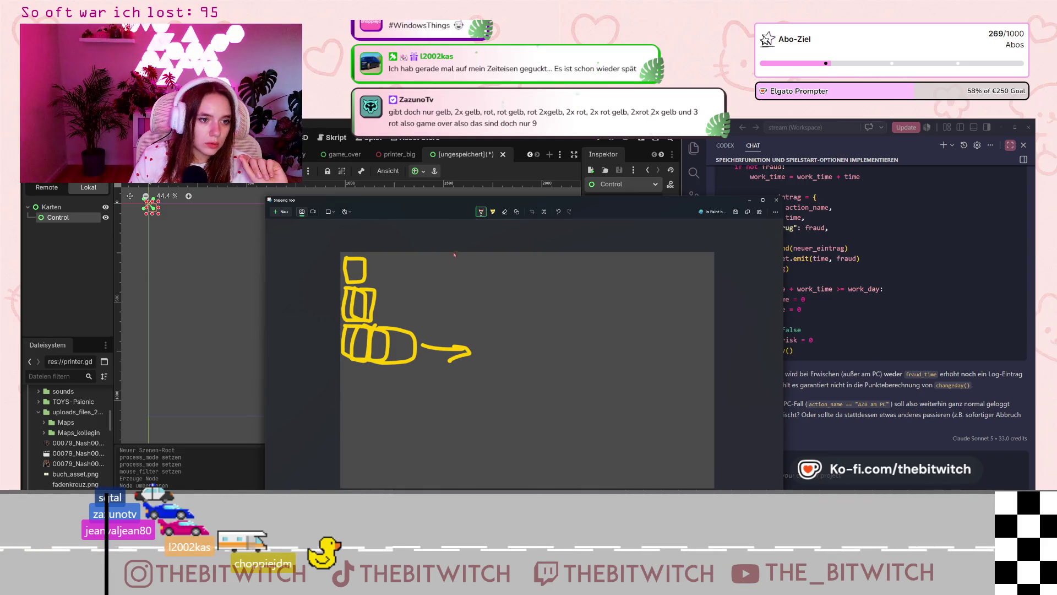
{"action": "mouse_move", "coordinate": [349, 375]}
{"action": "left_mouse_down"}
{"action": "mouse_move", "coordinate": [344, 393]}
{"action": "mouse_move", "coordinate": [361, 400]}
{"action": "mouse_move", "coordinate": [347, 370]}
{"action": "left_mouse_up"}
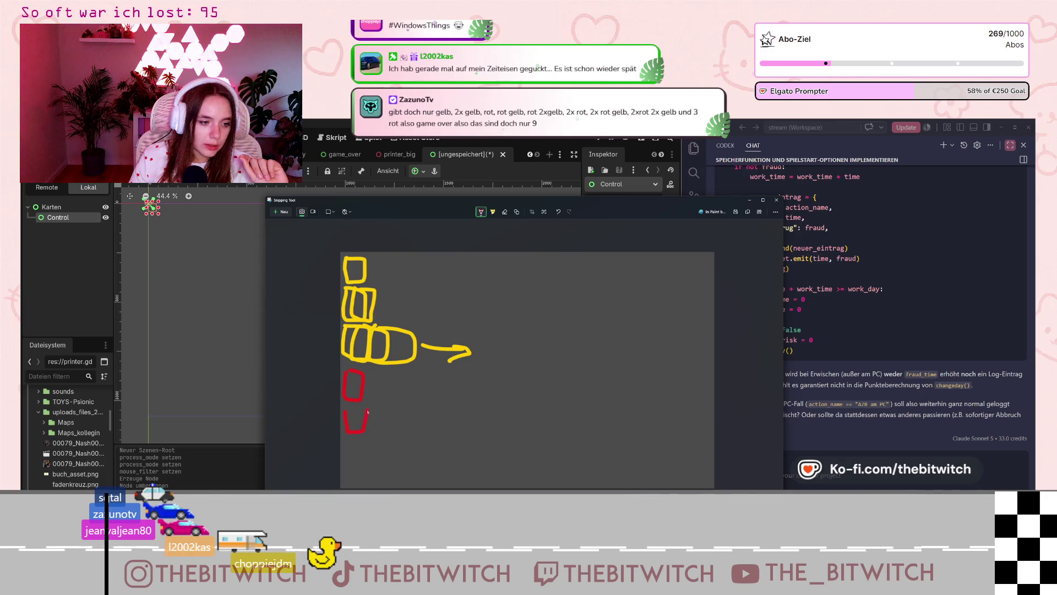
Step: Sketch a yellow card beside the lower red card, then a third red card at the bottom
{"action": "left_click", "coordinate": [481, 212]}
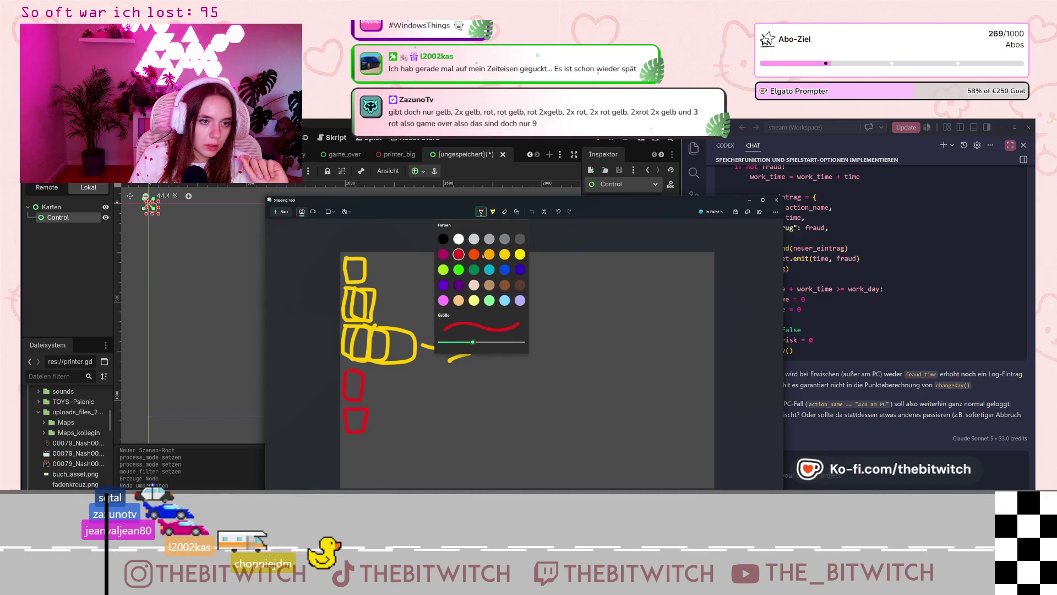
{"action": "left_click", "coordinate": [443, 269]}
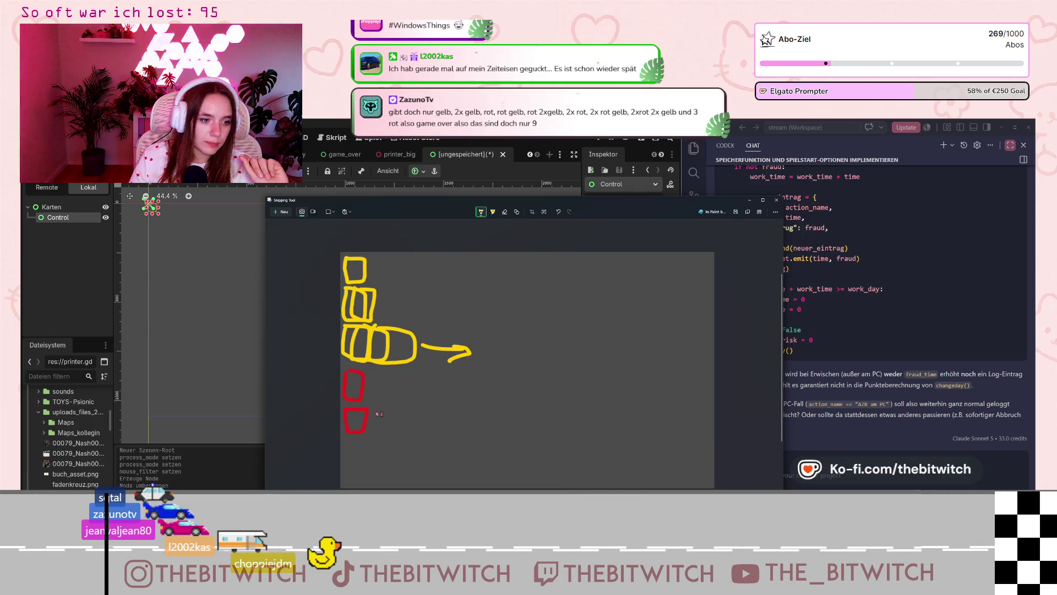
{"action": "left_click_drag", "start_coordinate": [387, 435], "coordinate": [398, 416]}
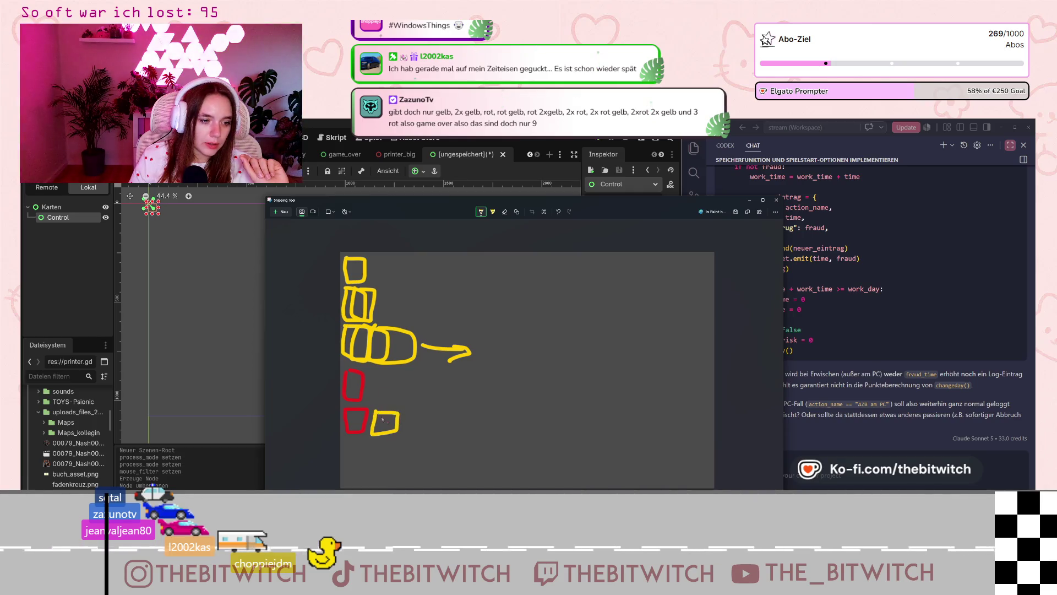
{"action": "left_click", "coordinate": [481, 212]}
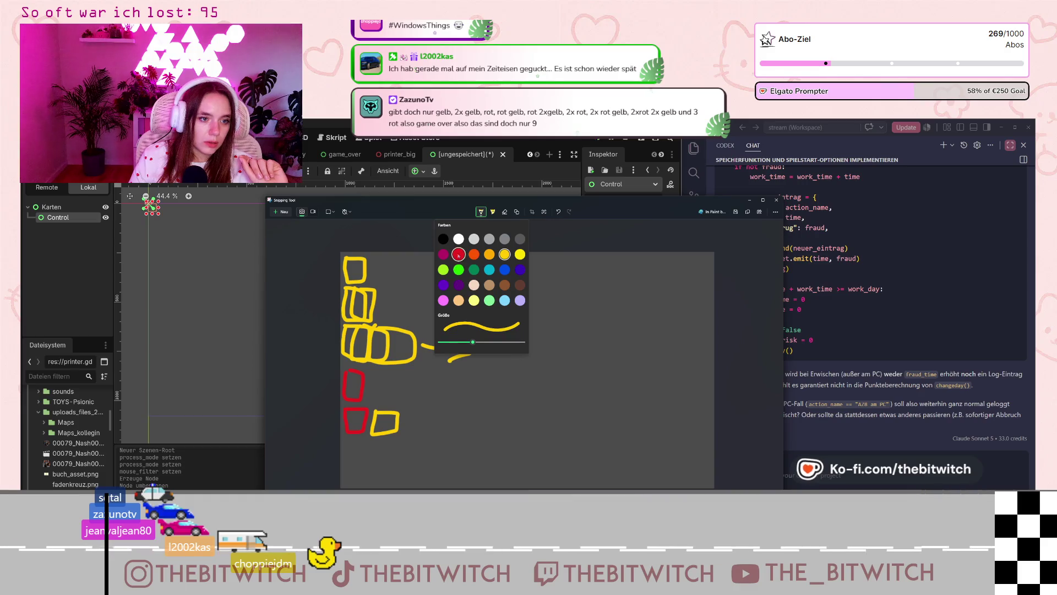
{"action": "left_click", "coordinate": [458, 256]}
{"action": "left_click_drag", "start_coordinate": [362, 469], "coordinate": [361, 445]}
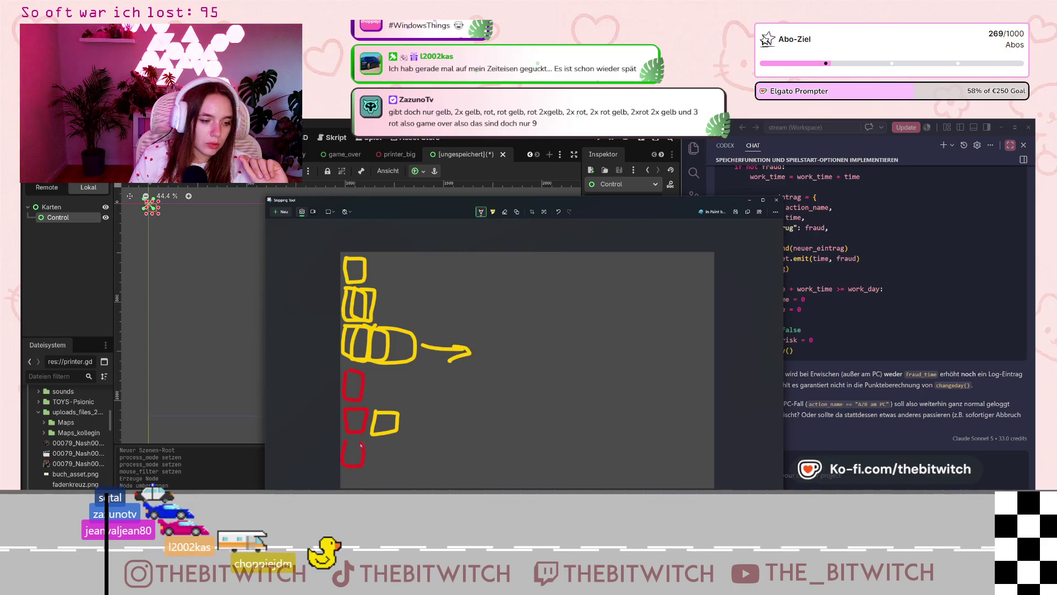
Step: Add yellow cards beside the bottom red card
{"action": "double_click", "coordinate": [483, 213]}
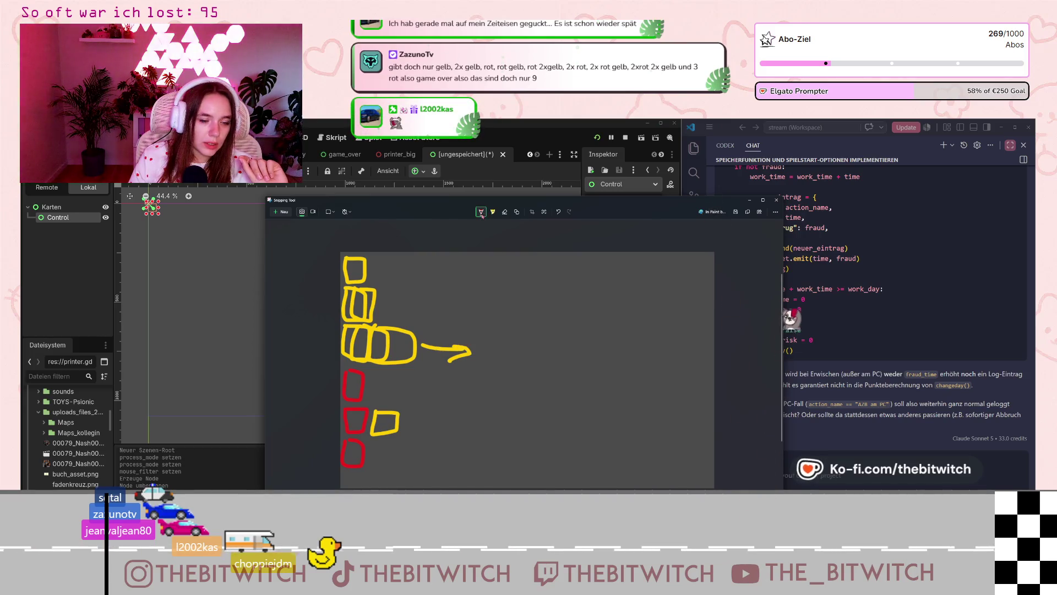
{"action": "left_click", "coordinate": [483, 213]}
{"action": "left_click", "coordinate": [456, 352]}
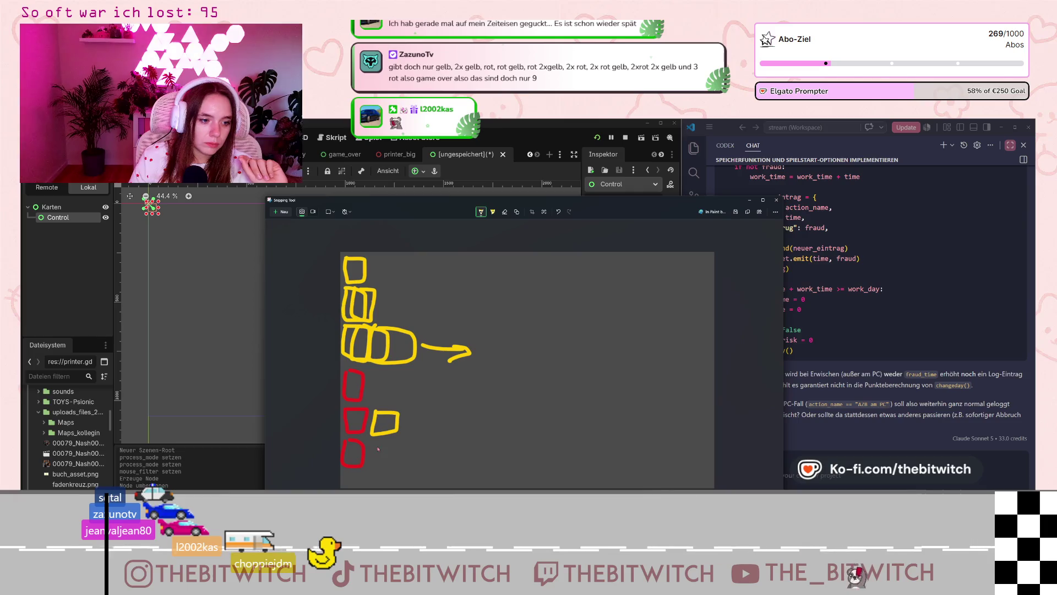
{"action": "left_click_drag", "start_coordinate": [374, 443], "coordinate": [401, 446]}
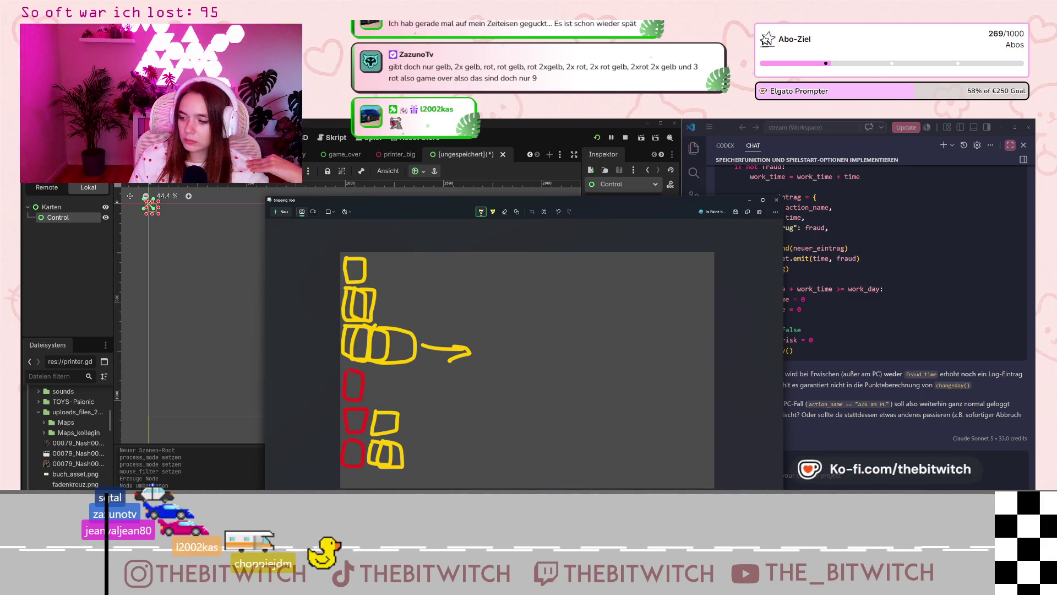
{"action": "left_click", "coordinate": [481, 213]}
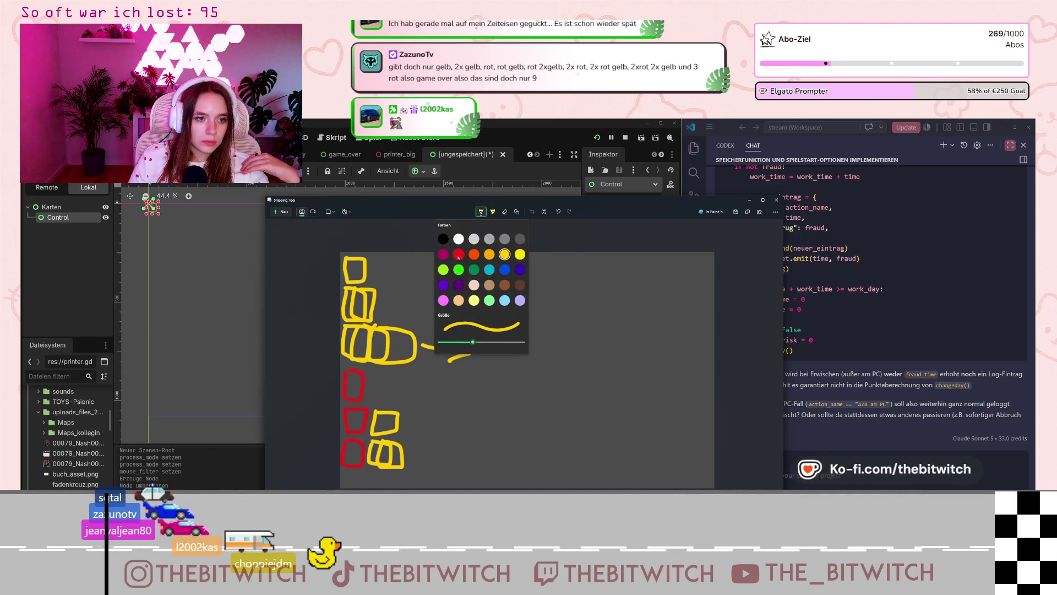
Step: Draw red card outlines with a second compartment in the upper right area
{"action": "left_click", "coordinate": [459, 254]}
{"action": "mouse_move", "coordinate": [548, 265]}
{"action": "left_mouse_down"}
{"action": "mouse_move", "coordinate": [545, 285]}
{"action": "mouse_move", "coordinate": [548, 259]}
{"action": "left_mouse_up"}
{"action": "left_click", "coordinate": [482, 213]}
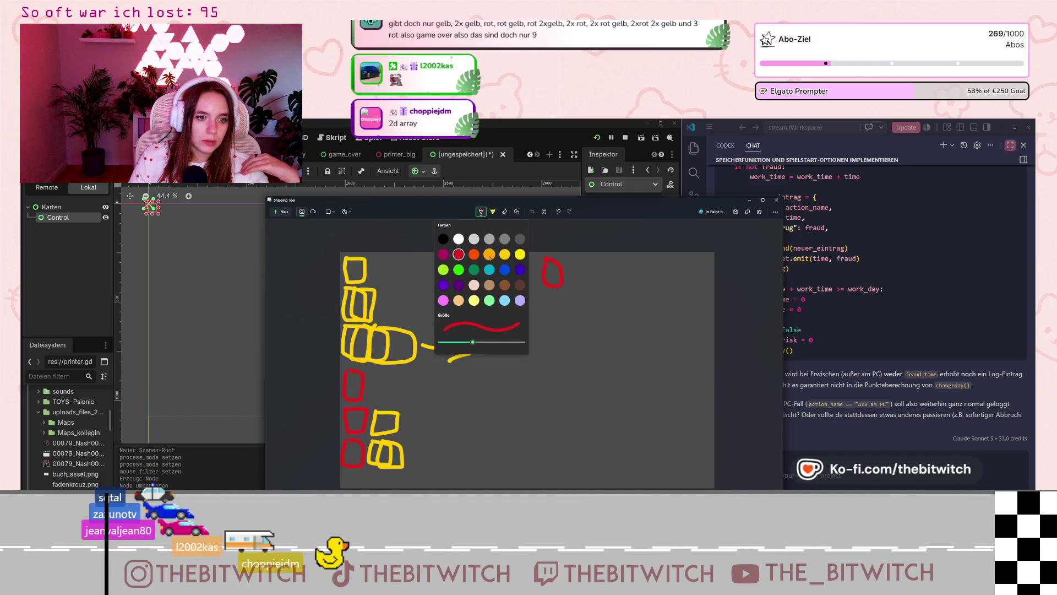
{"action": "left_click", "coordinate": [568, 271]}
{"action": "mouse_move", "coordinate": [570, 268]}
{"action": "left_mouse_down"}
{"action": "mouse_move", "coordinate": [581, 290]}
{"action": "mouse_move", "coordinate": [571, 263]}
{"action": "mouse_move", "coordinate": [606, 264]}
{"action": "mouse_move", "coordinate": [592, 297]}
{"action": "mouse_move", "coordinate": [623, 280]}
{"action": "left_mouse_up"}
{"action": "left_click", "coordinate": [484, 215]}
{"action": "left_click", "coordinate": [509, 302]}
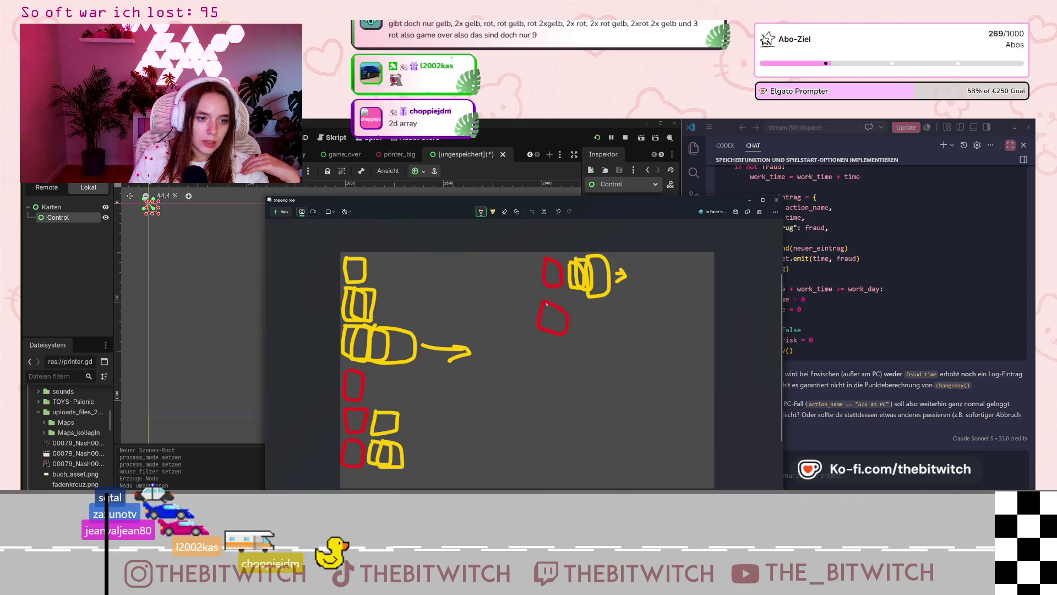
{"action": "left_click_drag", "start_coordinate": [583, 336], "coordinate": [563, 330]}
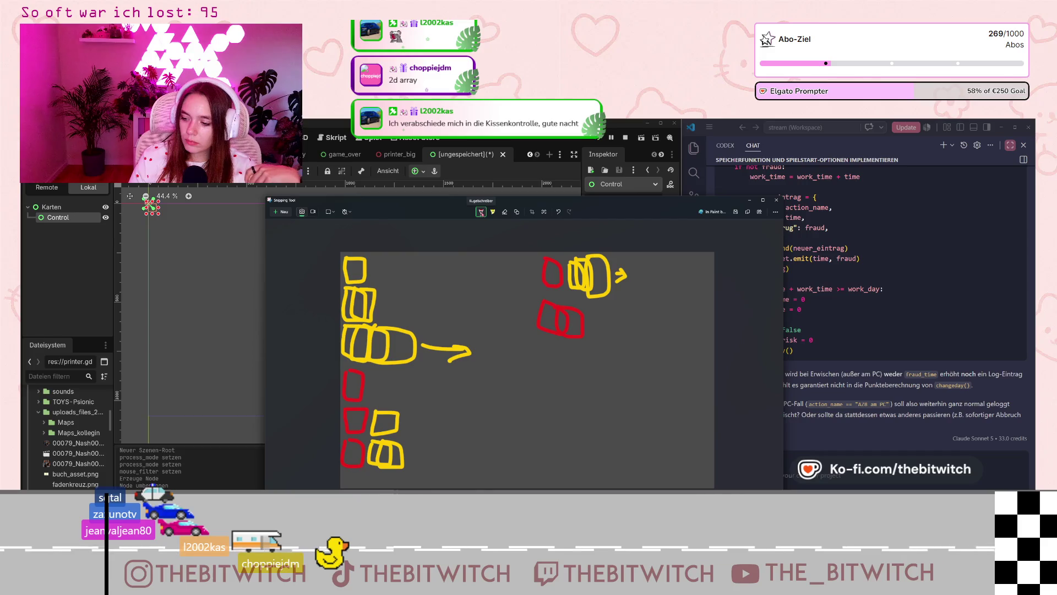
Step: Sketch a small yellow card, undo the stray stroke, and return the pen to red
{"action": "left_click", "coordinate": [481, 212]}
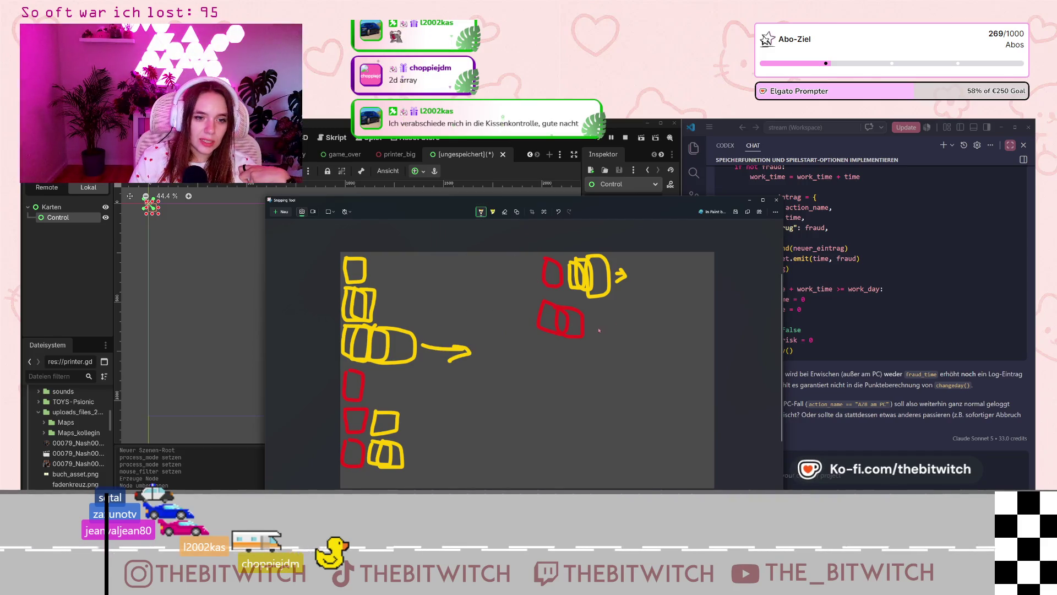
{"action": "mouse_move", "coordinate": [594, 313]}
{"action": "left_mouse_down"}
{"action": "mouse_move", "coordinate": [591, 333]}
{"action": "mouse_move", "coordinate": [601, 336]}
{"action": "mouse_move", "coordinate": [607, 318]}
{"action": "mouse_move", "coordinate": [595, 311]}
{"action": "left_mouse_up"}
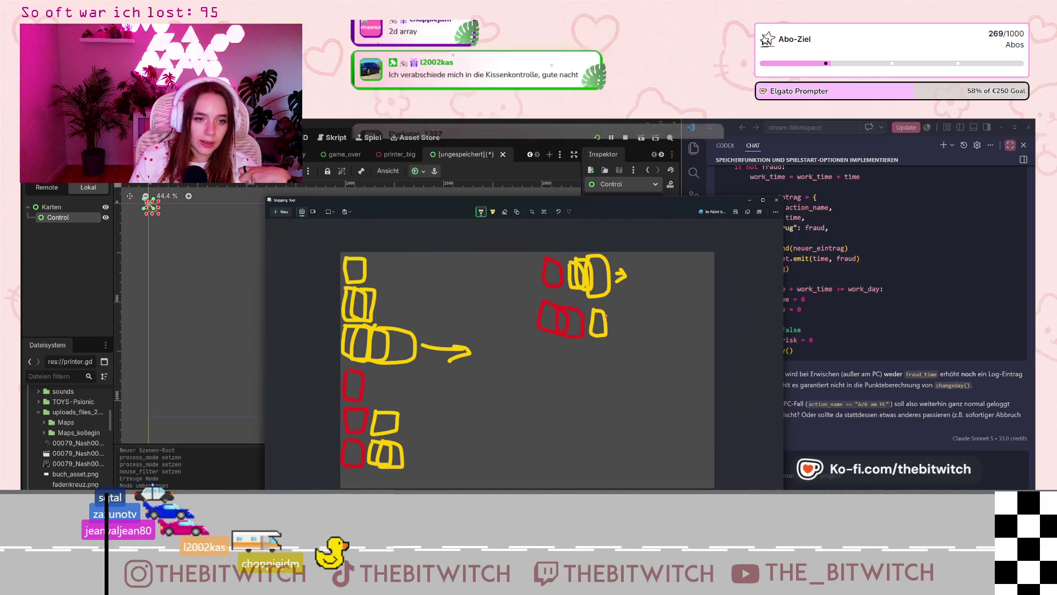
{"action": "key", "text": "ctrl+z"}
{"action": "left_click", "coordinate": [481, 211]}
{"action": "left_click", "coordinate": [541, 346]}
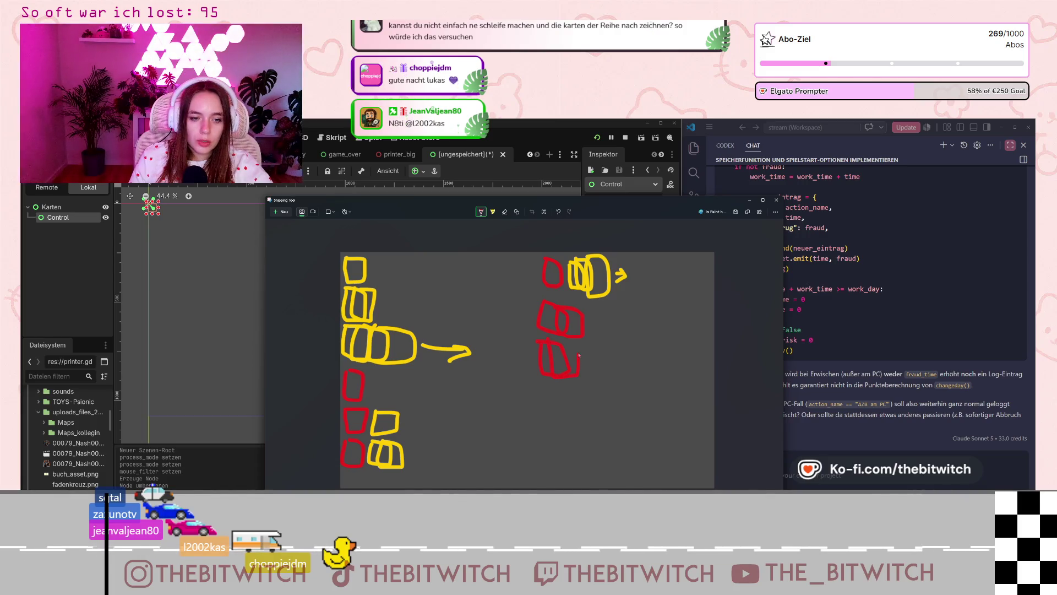
{"action": "left_click", "coordinate": [481, 212]}
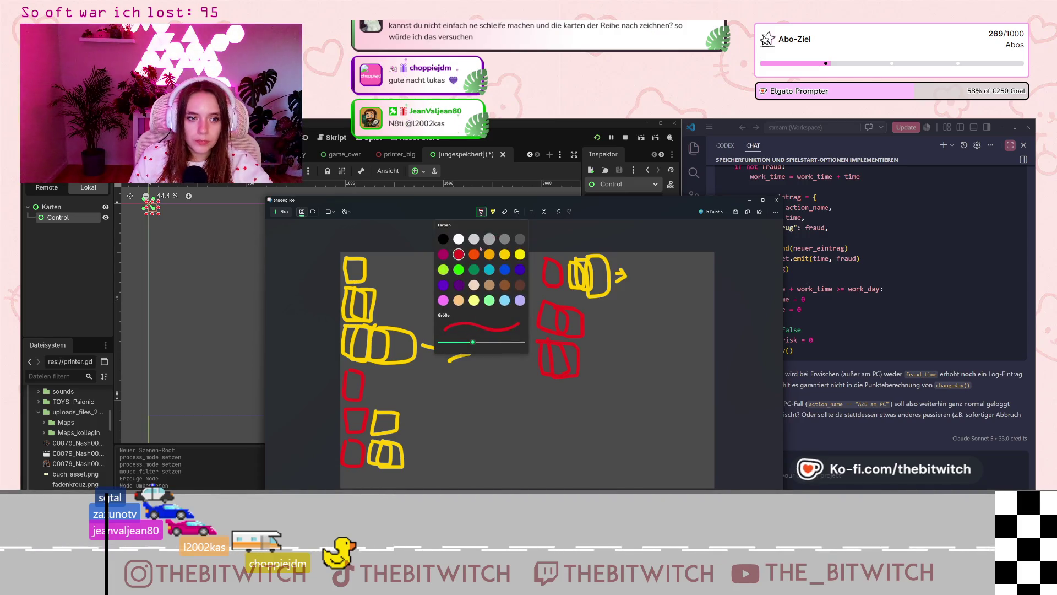
Step: Draw a yellow card beside the lowest red stack and another red stack below
{"action": "left_click", "coordinate": [586, 327]}
{"action": "mouse_move", "coordinate": [587, 353]}
{"action": "left_mouse_down"}
{"action": "mouse_move", "coordinate": [595, 378]}
{"action": "mouse_move", "coordinate": [586, 349]}
{"action": "left_mouse_up"}
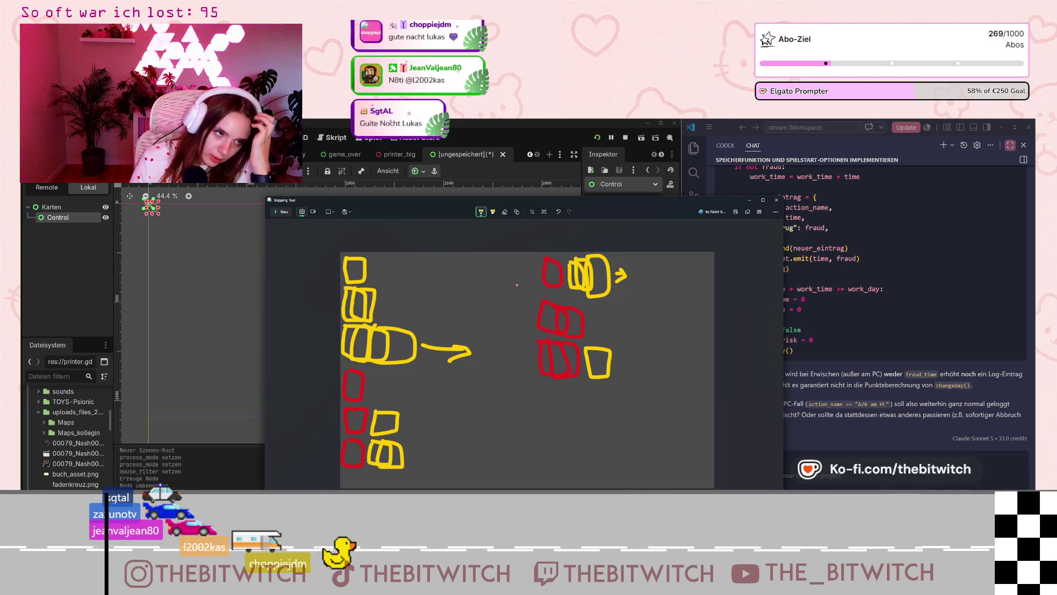
{"action": "left_click", "coordinate": [481, 212]}
{"action": "left_click", "coordinate": [465, 253]}
{"action": "left_click", "coordinate": [595, 408]}
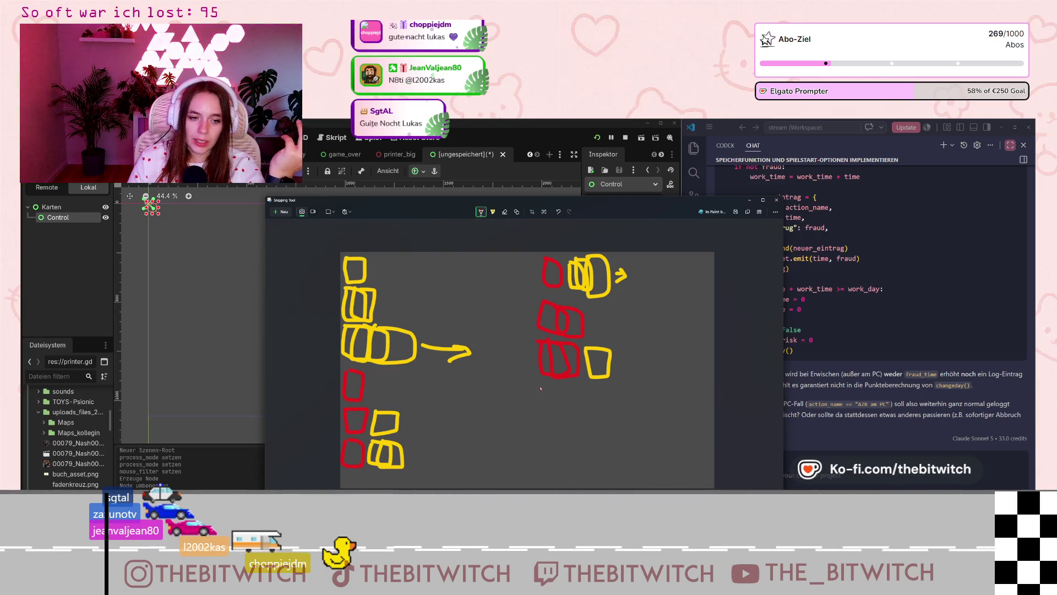
{"action": "mouse_move", "coordinate": [558, 419]}
{"action": "left_mouse_down"}
{"action": "mouse_move", "coordinate": [576, 410]}
{"action": "mouse_move", "coordinate": [567, 386]}
{"action": "mouse_move", "coordinate": [557, 408]}
{"action": "mouse_move", "coordinate": [573, 396]}
{"action": "left_mouse_up"}
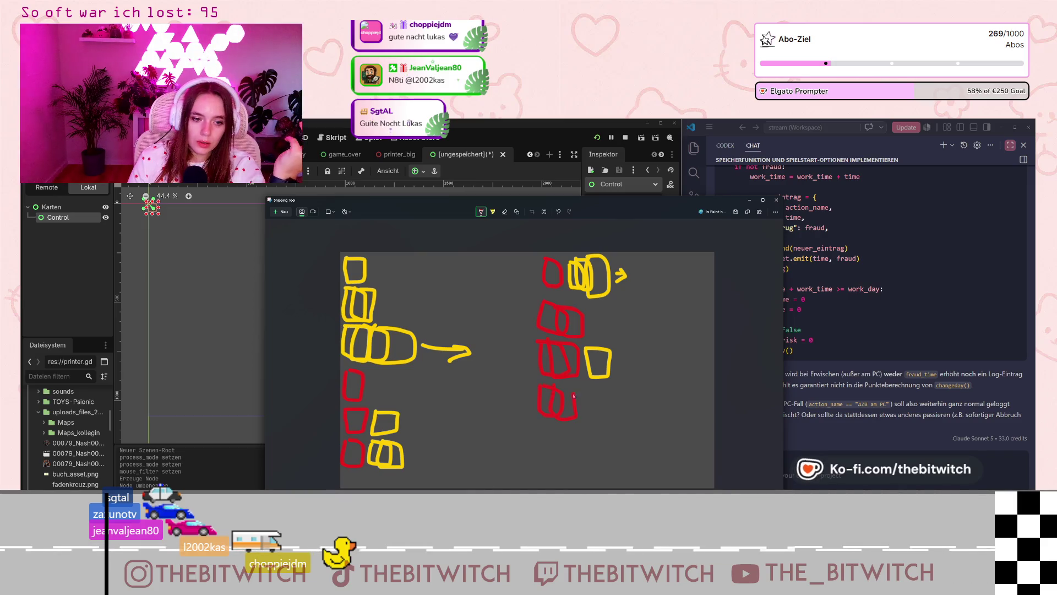
Step: Add a yellow box and a red box at the bottom of the right column
{"action": "left_click", "coordinate": [482, 213]}
{"action": "mouse_move", "coordinate": [584, 390]}
{"action": "left_mouse_down"}
{"action": "mouse_move", "coordinate": [606, 426]}
{"action": "mouse_move", "coordinate": [603, 390]}
{"action": "mouse_move", "coordinate": [619, 435]}
{"action": "mouse_move", "coordinate": [611, 389]}
{"action": "left_mouse_up"}
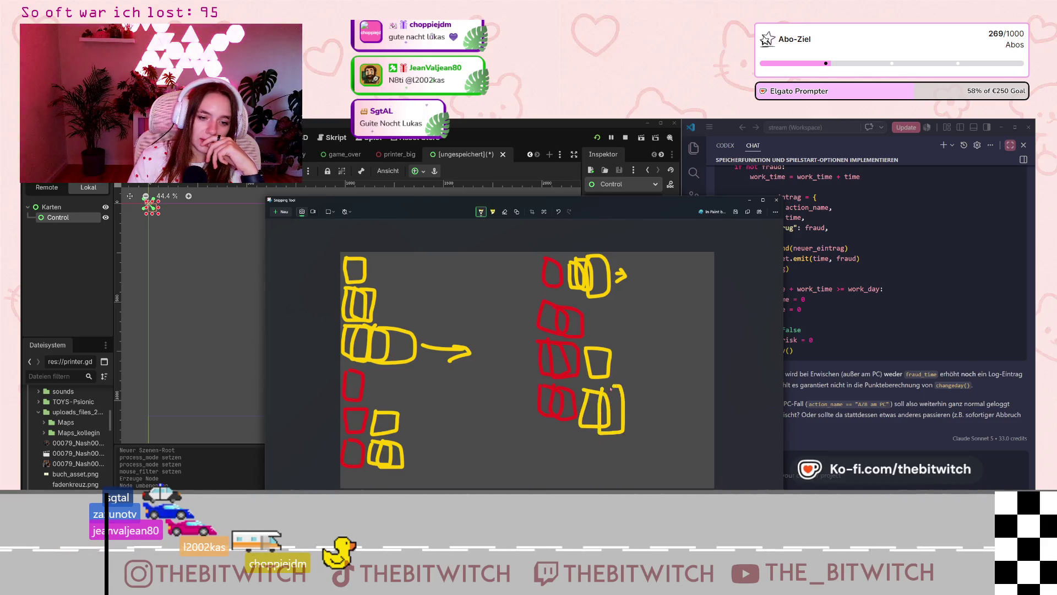
{"action": "left_click", "coordinate": [481, 211]}
{"action": "left_click", "coordinate": [458, 260]}
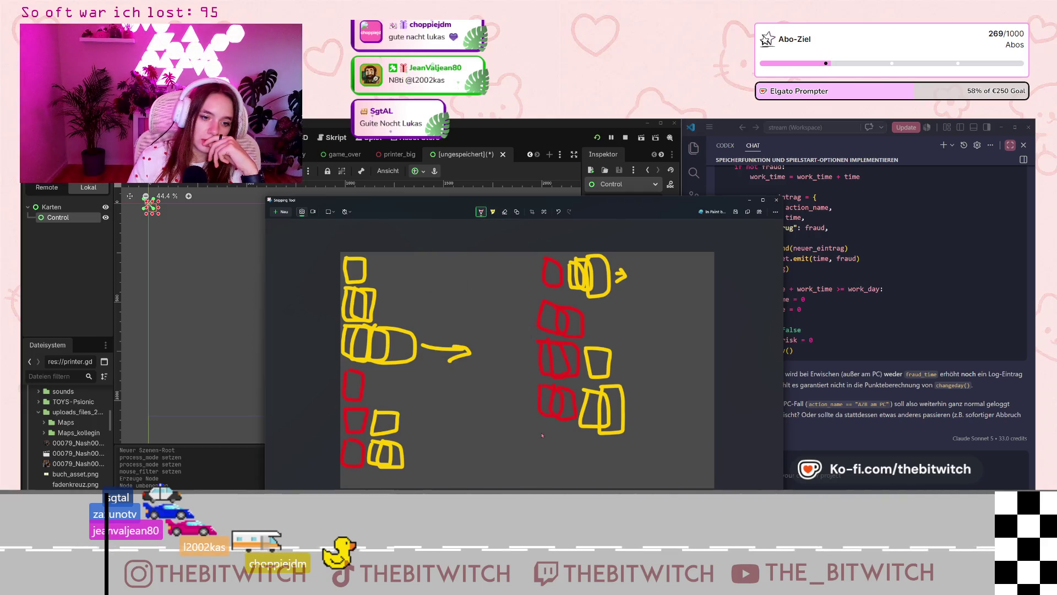
{"action": "left_click_drag", "start_coordinate": [540, 450], "coordinate": [542, 434]}
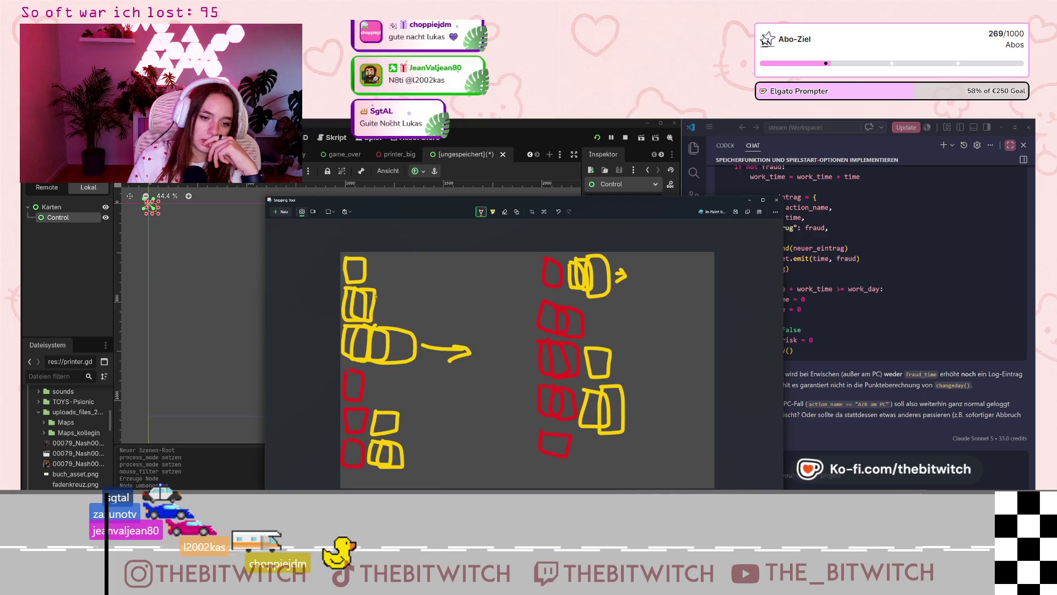
{"action": "key", "text": "ctrl+e"}
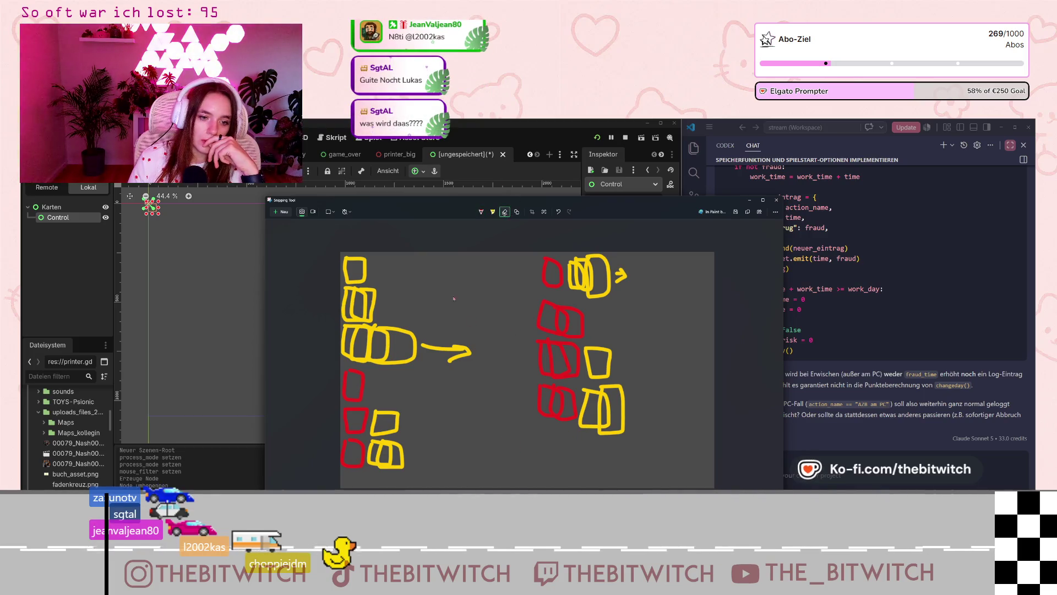
Step: Draw a red G-shaped mark under the right column and slide the sketch window aside
{"action": "left_click", "coordinate": [481, 212]}
{"action": "left_click_drag", "start_coordinate": [565, 441], "coordinate": [568, 458]}
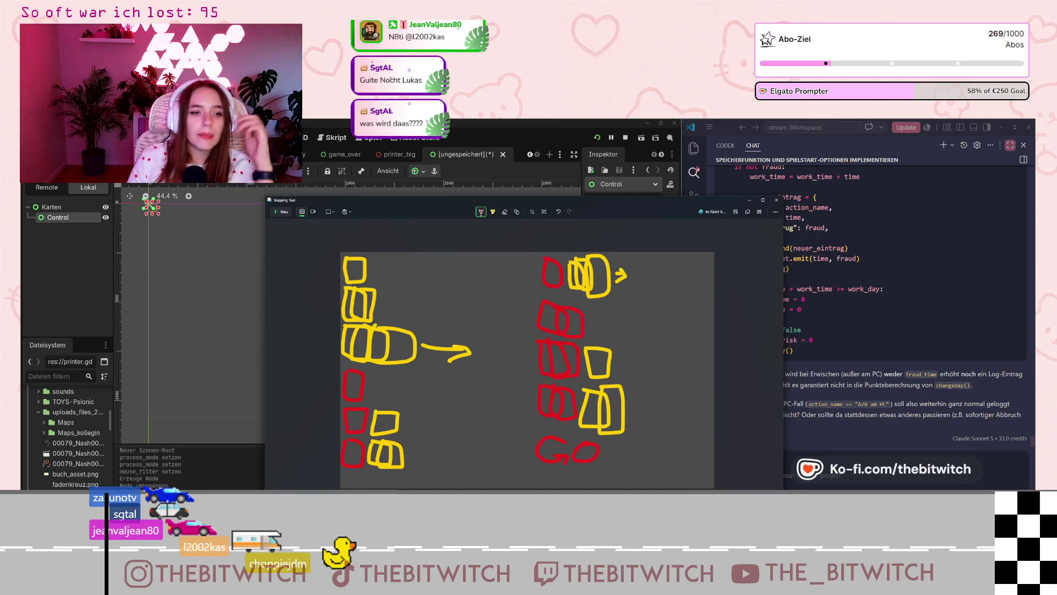
{"action": "left_click_drag", "start_coordinate": [654, 203], "coordinate": [835, 213]}
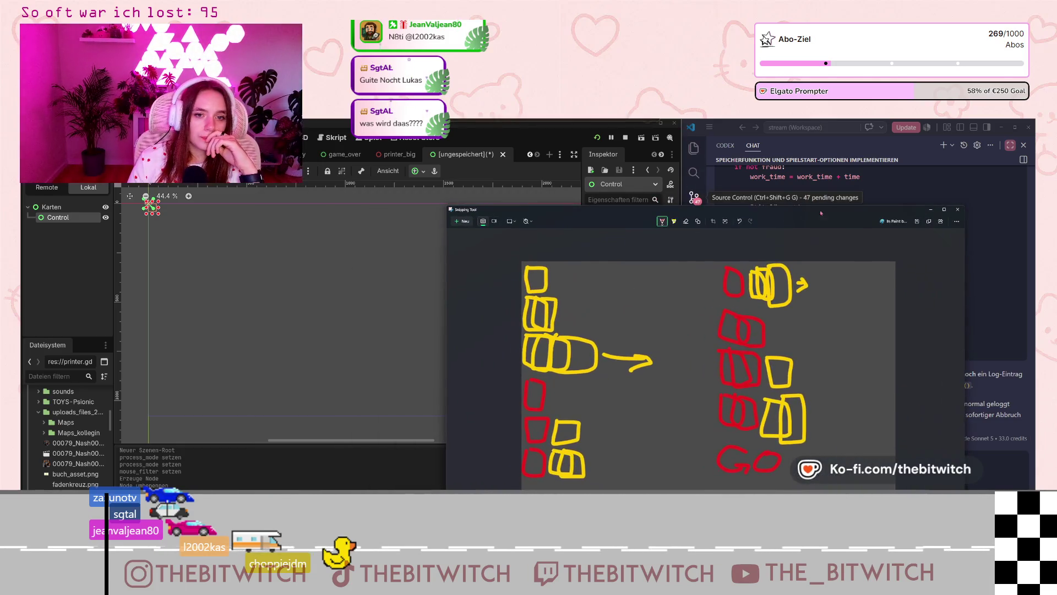
Step: Bring Godot forward in the Script workspace with its help search open
{"action": "left_click", "coordinate": [70, 261]}
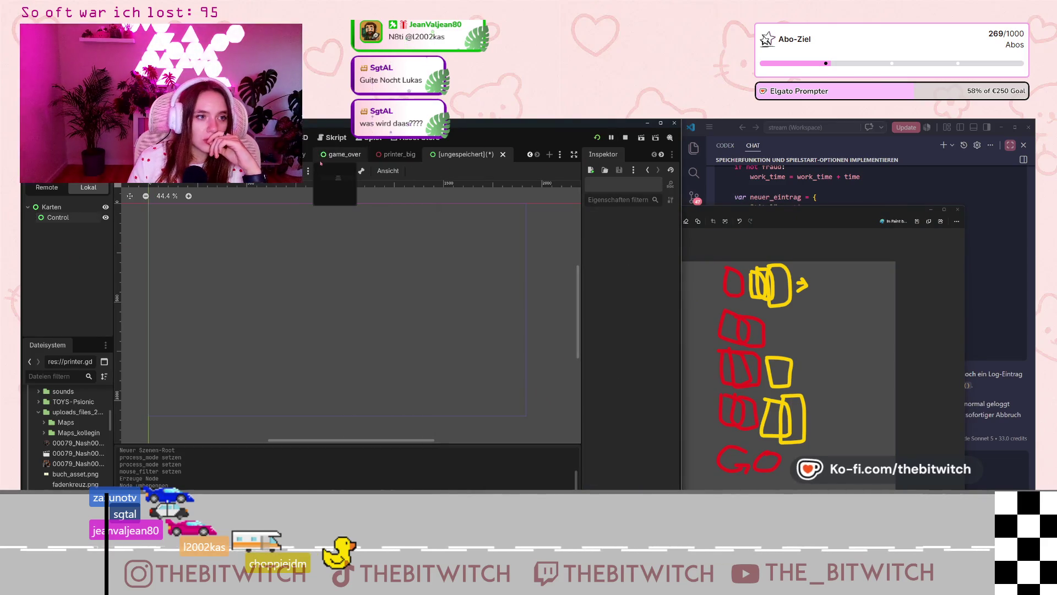
{"action": "left_click", "coordinate": [332, 137]}
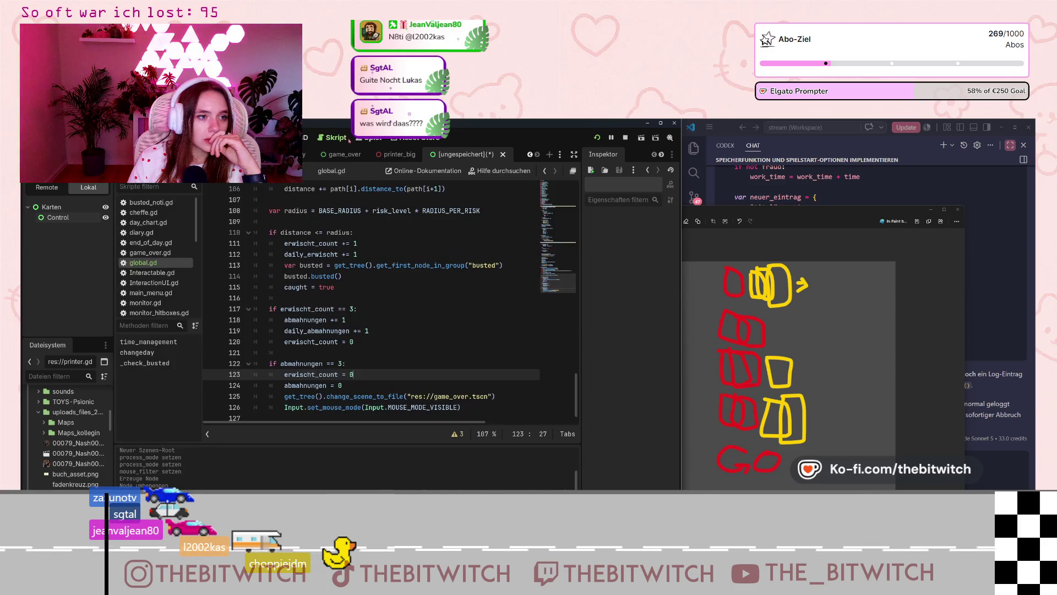
{"action": "left_click", "coordinate": [499, 171]}
Step: Search Godot's help for 'draw', browse the results, and open draw_texture_rect
{"action": "type", "text": "awai"}
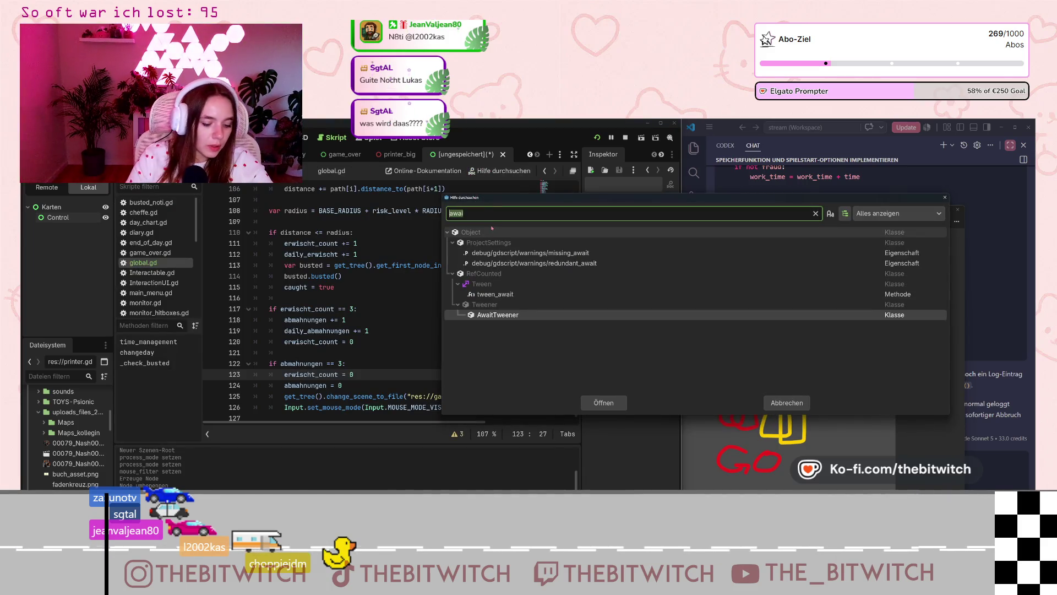
{"action": "type", "text": "draw"}
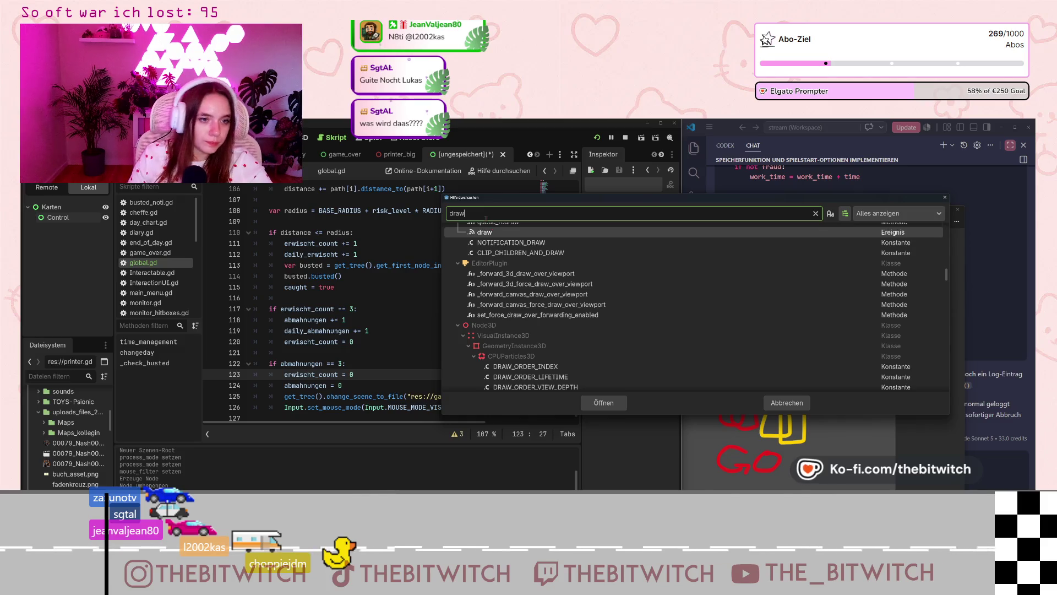
{"action": "scroll", "coordinate": [515, 259], "scroll_direction": "up", "scroll_amount": 3}
{"action": "scroll", "coordinate": [538, 289], "scroll_direction": "down", "scroll_amount": 4}
{"action": "scroll", "coordinate": [538, 290], "scroll_direction": "up", "scroll_amount": 3}
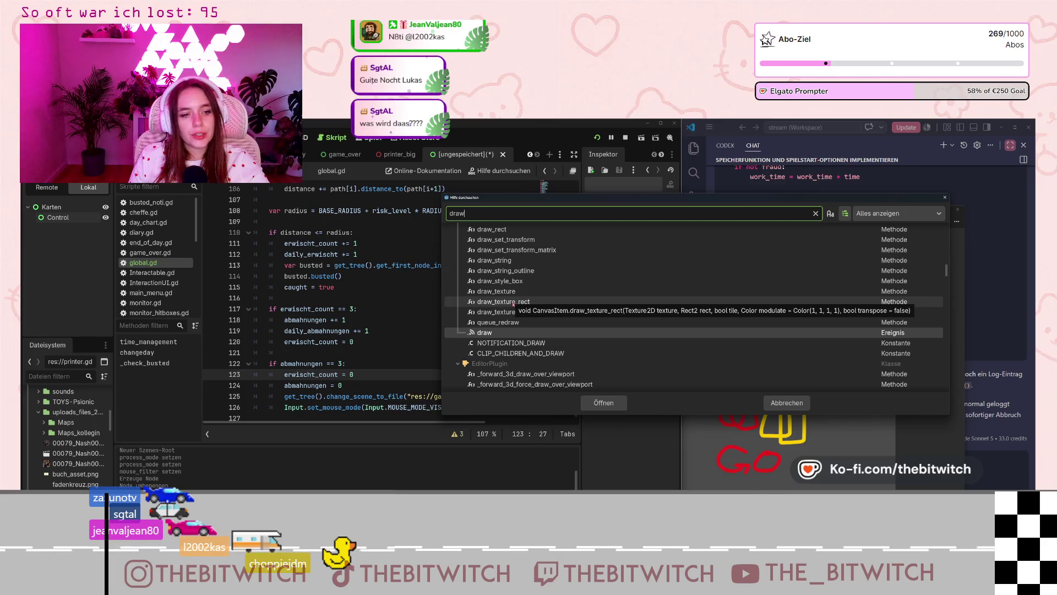
{"action": "scroll", "coordinate": [518, 304], "scroll_direction": "up", "scroll_amount": 2}
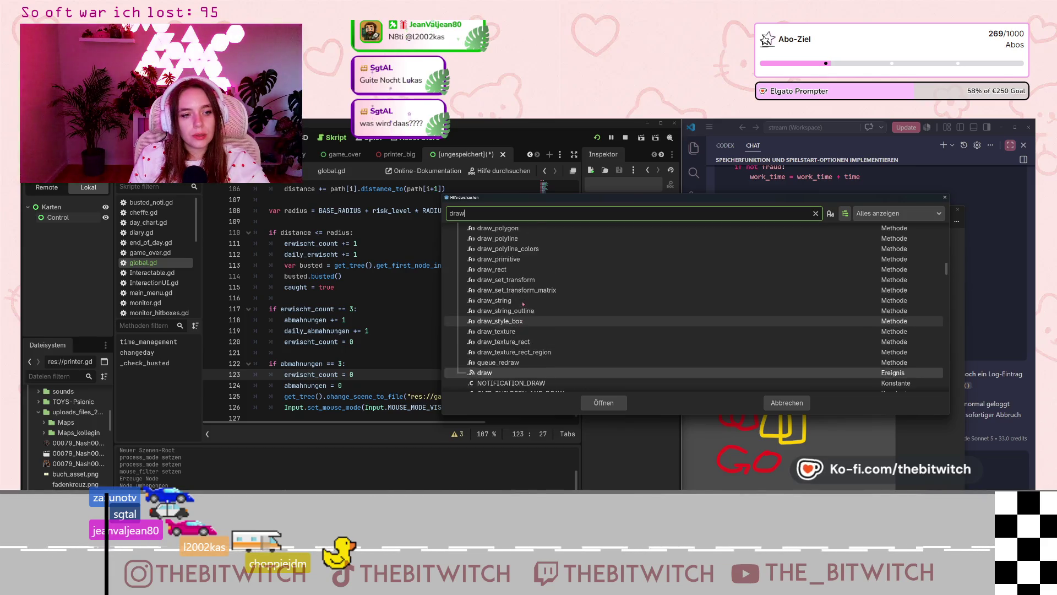
{"action": "scroll", "coordinate": [524, 303], "scroll_direction": "up", "scroll_amount": 2}
{"action": "scroll", "coordinate": [525, 303], "scroll_direction": "down", "scroll_amount": 3}
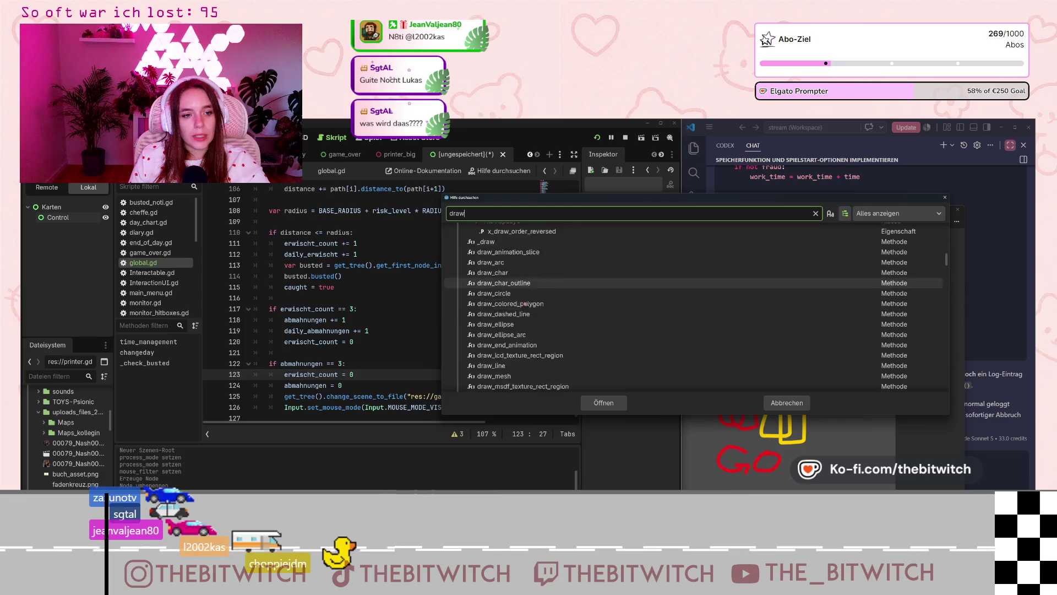
{"action": "scroll", "coordinate": [526, 304], "scroll_direction": "down", "scroll_amount": 2}
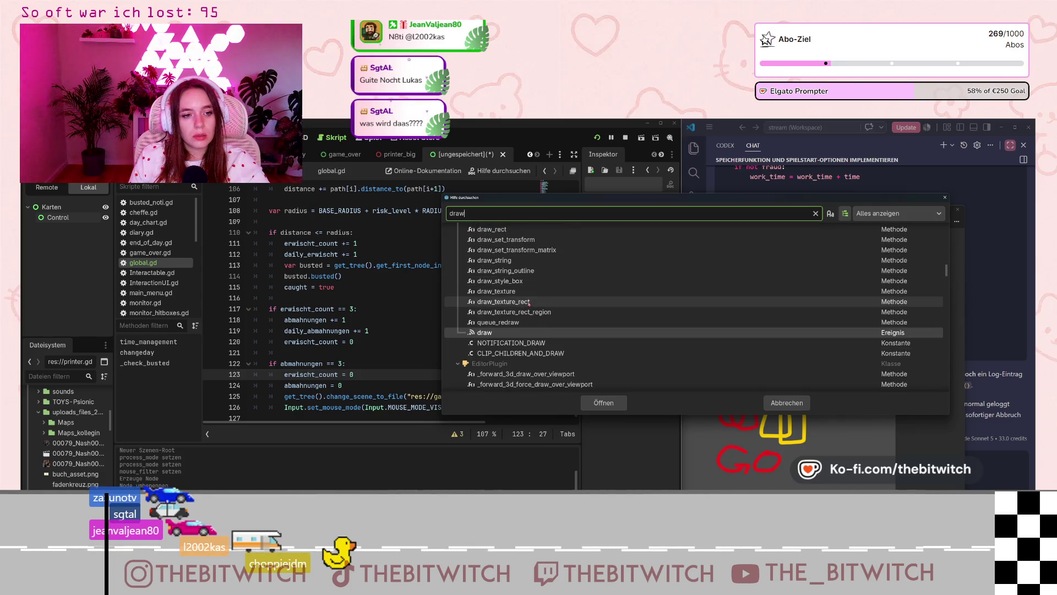
{"action": "double_click", "coordinate": [526, 302]}
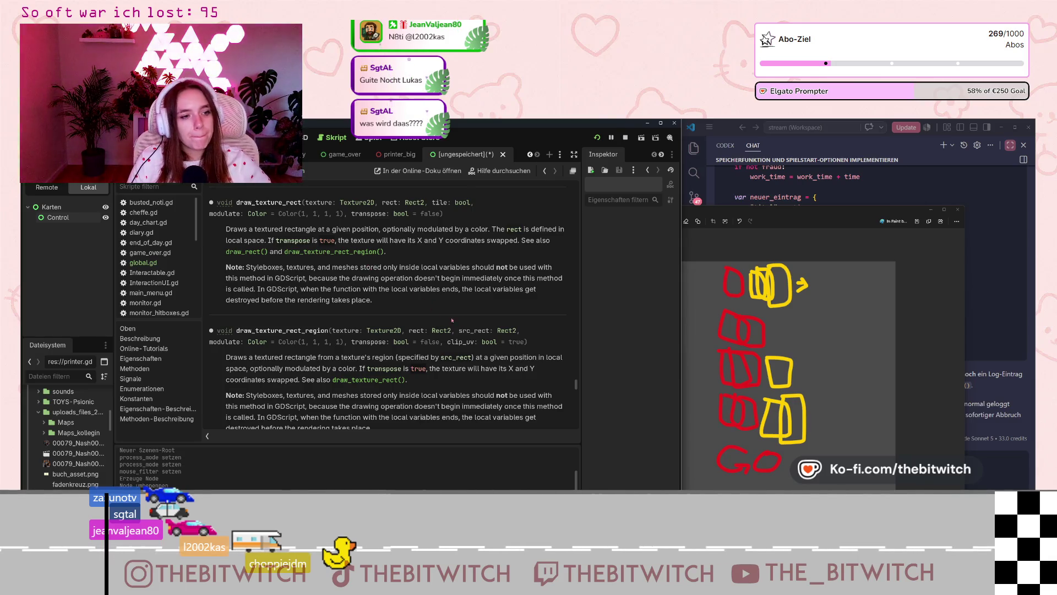
Step: Return from the draw_texture_rect help page to the Snipping Tool sketch with Alt+Tab
{"action": "key", "text": "alt+Tab"}
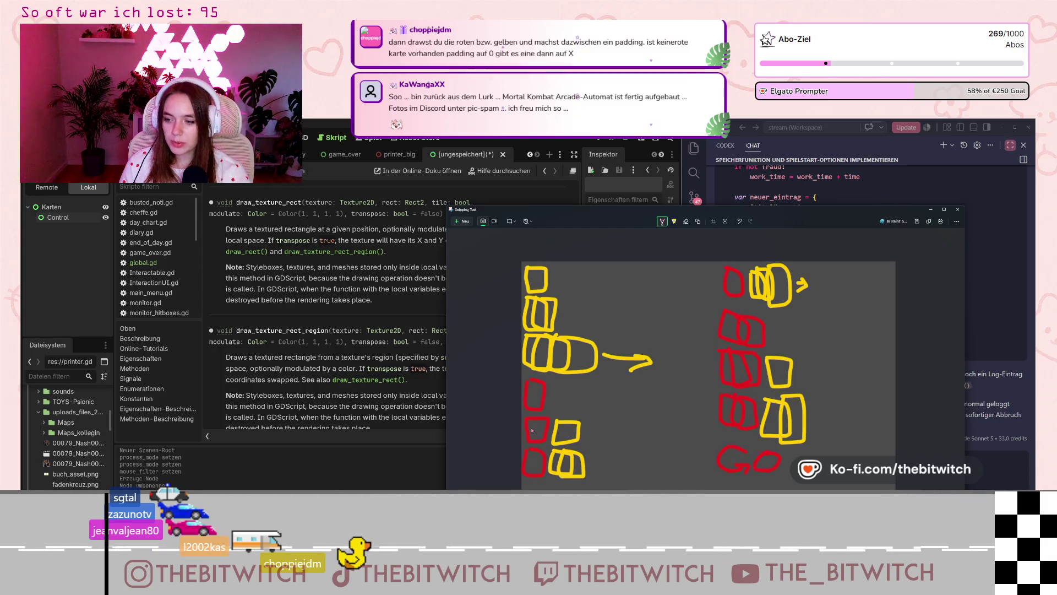
{"action": "left_click_drag", "start_coordinate": [649, 225], "coordinate": [636, 199]}
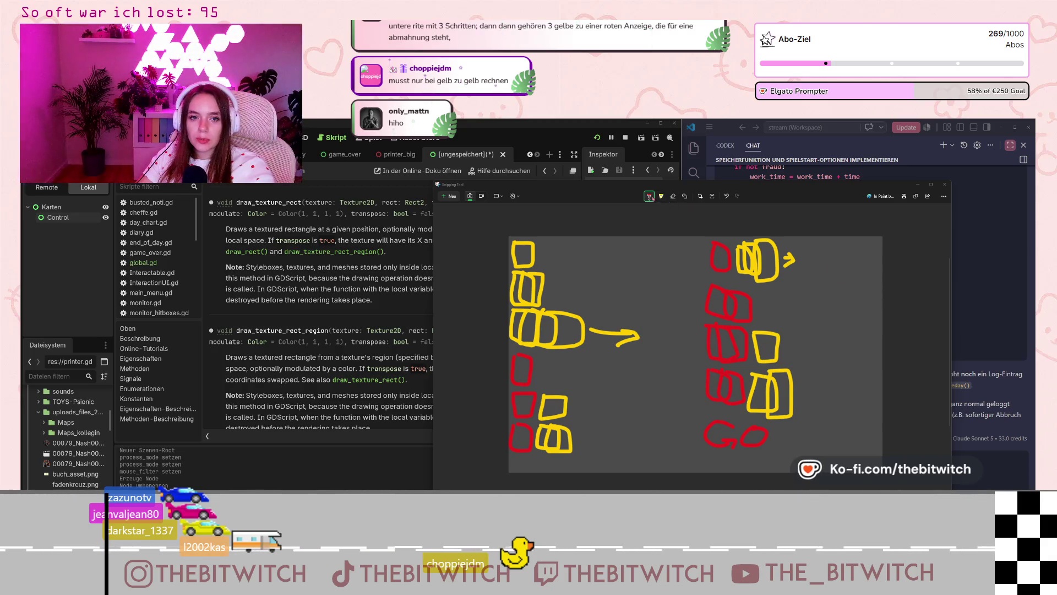
Step: Draw a blue vertical divider and two yellow cards to its right
{"action": "left_click", "coordinate": [653, 198]}
{"action": "left_click", "coordinate": [658, 254]}
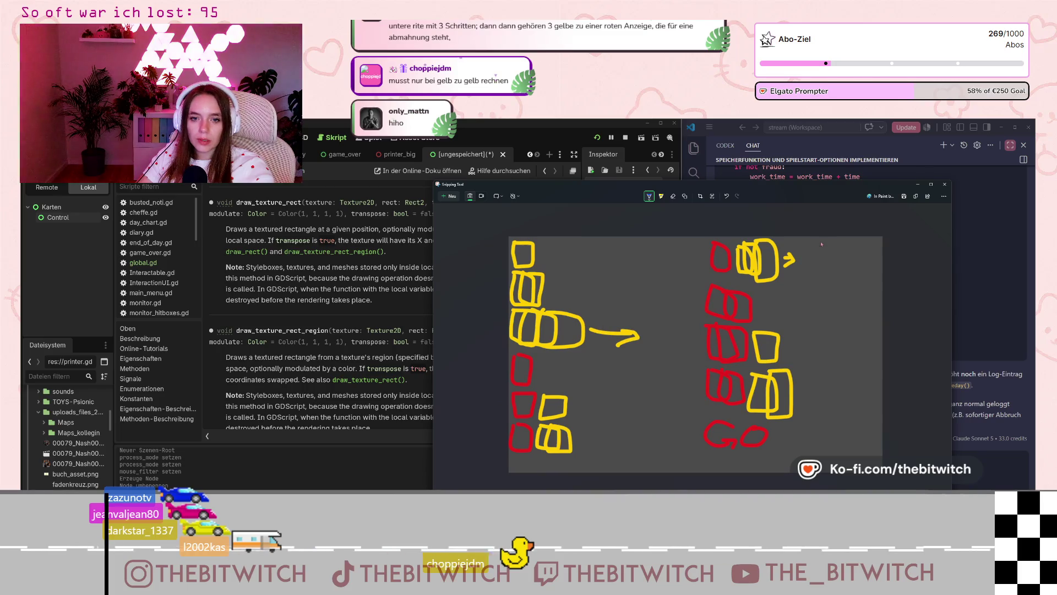
{"action": "left_click_drag", "start_coordinate": [831, 450], "coordinate": [832, 458]}
{"action": "left_click", "coordinate": [649, 196]}
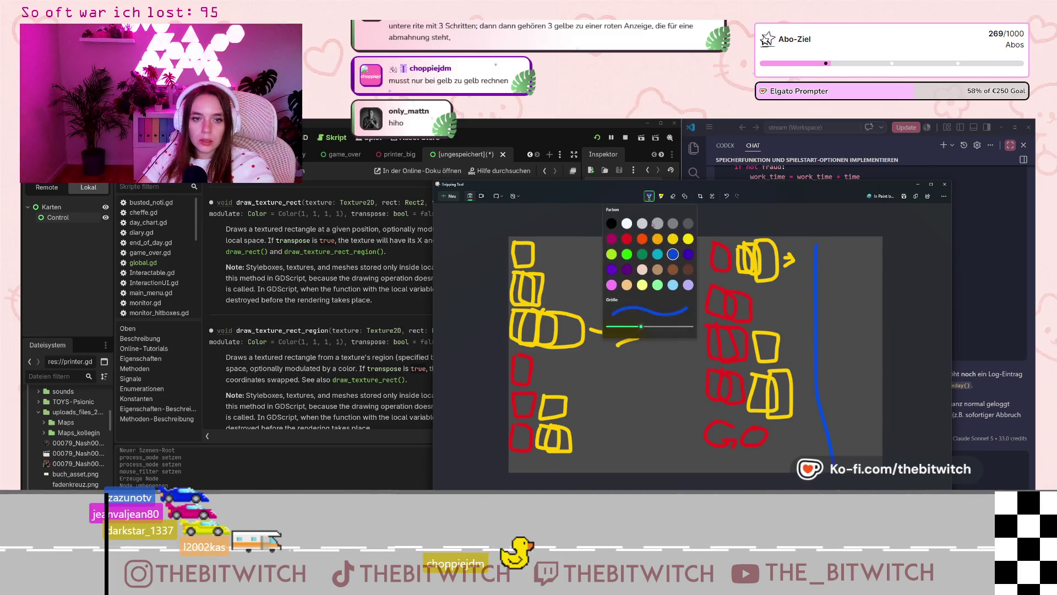
{"action": "left_click", "coordinate": [673, 239]}
{"action": "left_click_drag", "start_coordinate": [832, 244], "coordinate": [844, 267]}
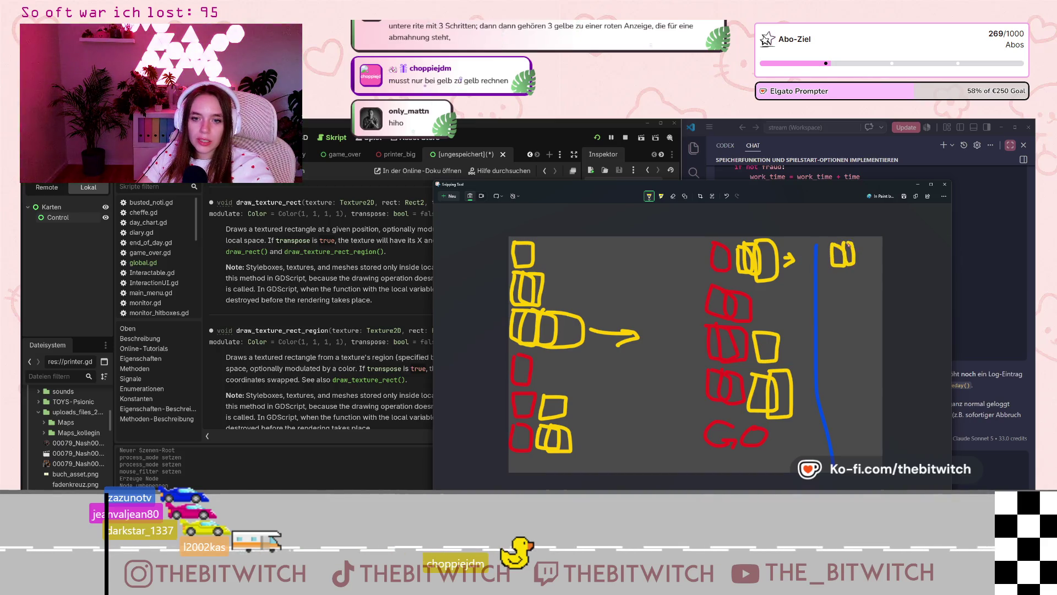
{"action": "left_click_drag", "start_coordinate": [855, 242], "coordinate": [860, 265]}
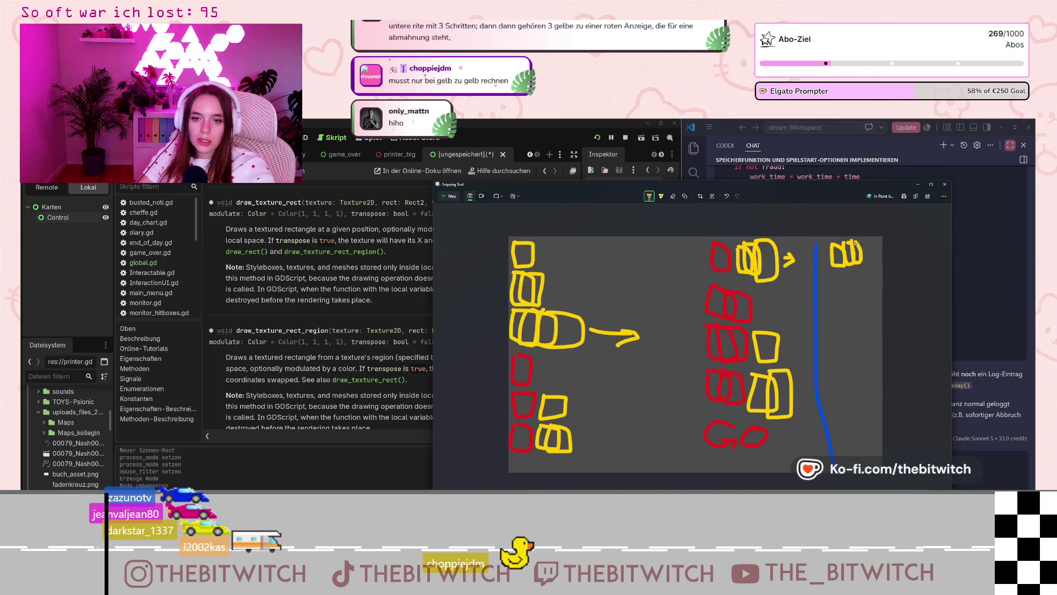
Step: Draw a red card below the new yellow cards beyond the divider
{"action": "left_click", "coordinate": [650, 196]}
{"action": "left_click", "coordinate": [615, 245]}
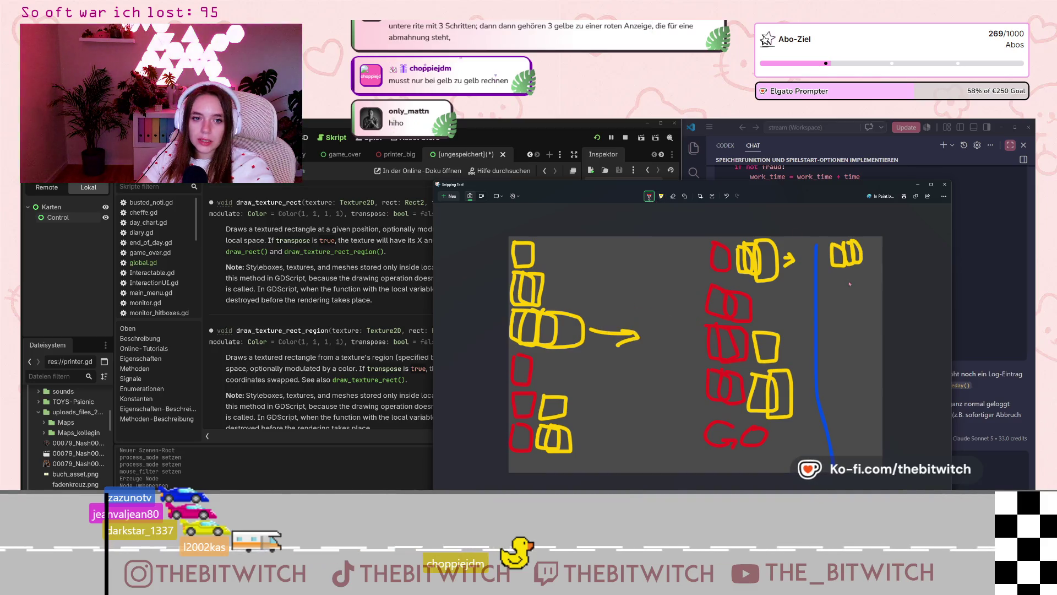
{"action": "left_click_drag", "start_coordinate": [857, 287], "coordinate": [842, 274]}
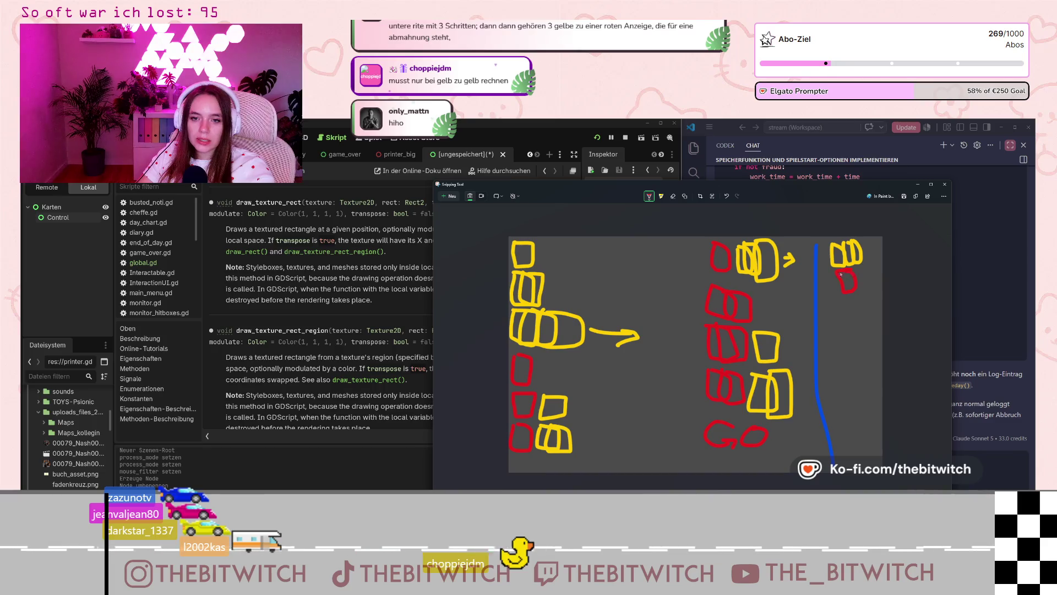
{"action": "left_click", "coordinate": [649, 196]}
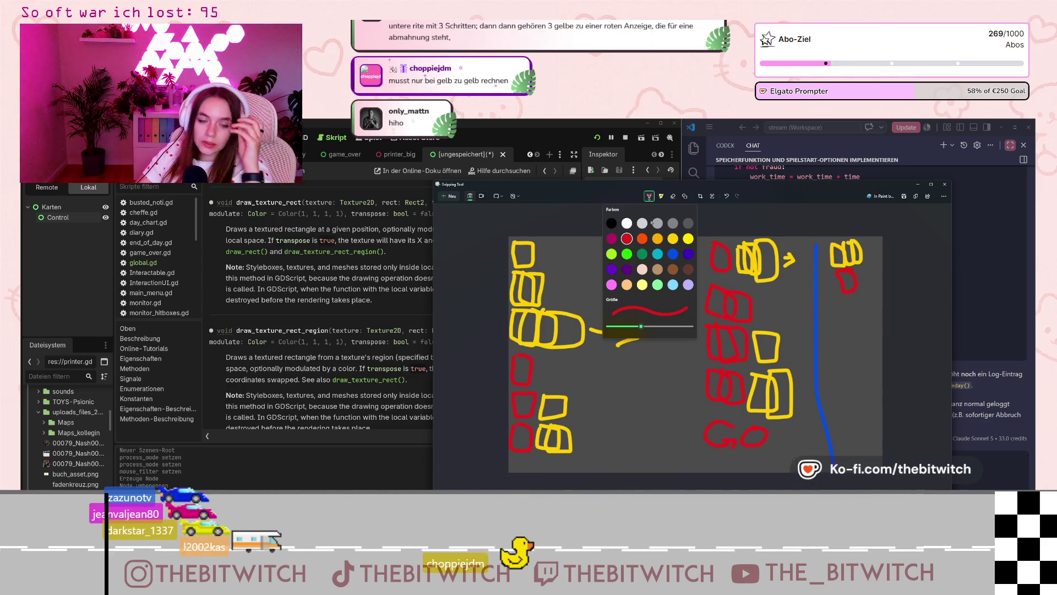
{"action": "left_click", "coordinate": [674, 199]}
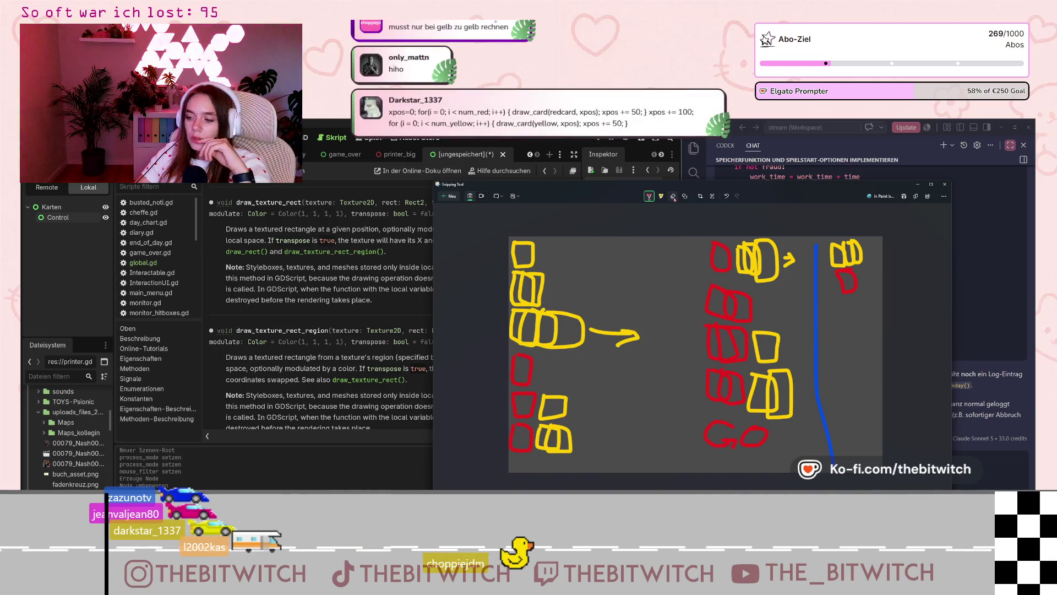
Step: Erase the blue divider and the cards drawn to its right
{"action": "left_click", "coordinate": [673, 199]}
{"action": "mouse_move", "coordinate": [854, 282]}
{"action": "left_mouse_down"}
{"action": "mouse_move", "coordinate": [851, 253]}
{"action": "mouse_move", "coordinate": [844, 269]}
{"action": "left_mouse_up"}
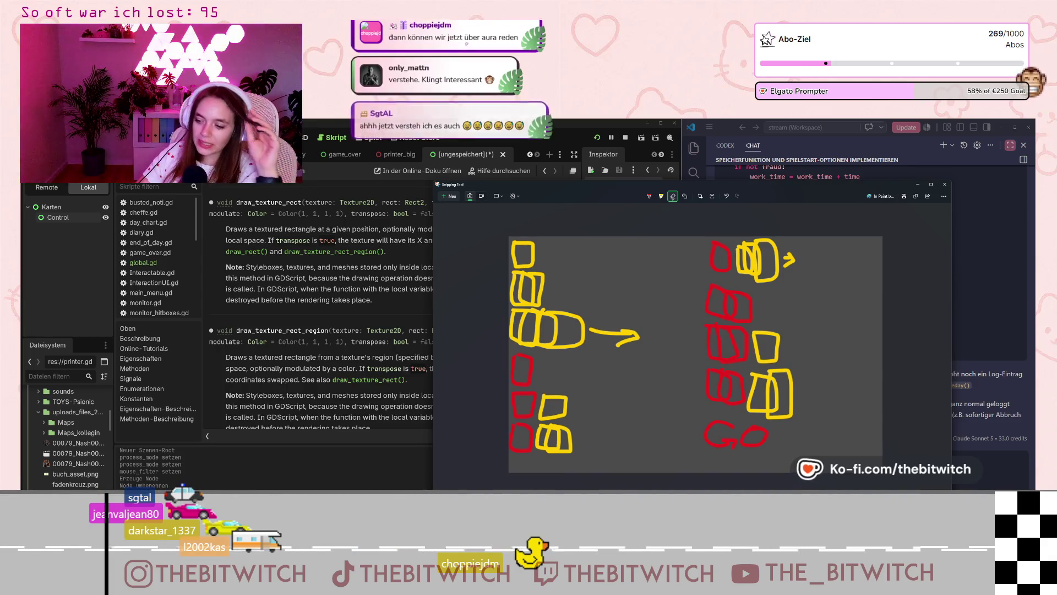
Step: Resume the game, walk into the office, and sit at the desk to turn on the monitor
{"action": "left_click", "coordinate": [611, 138]}
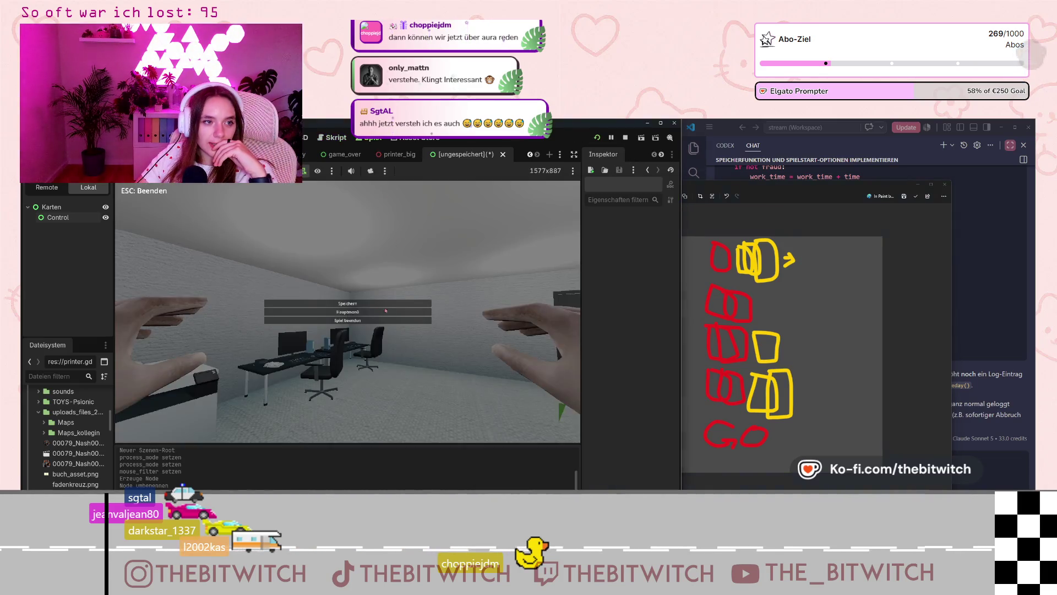
{"action": "key", "text": "Escape"}
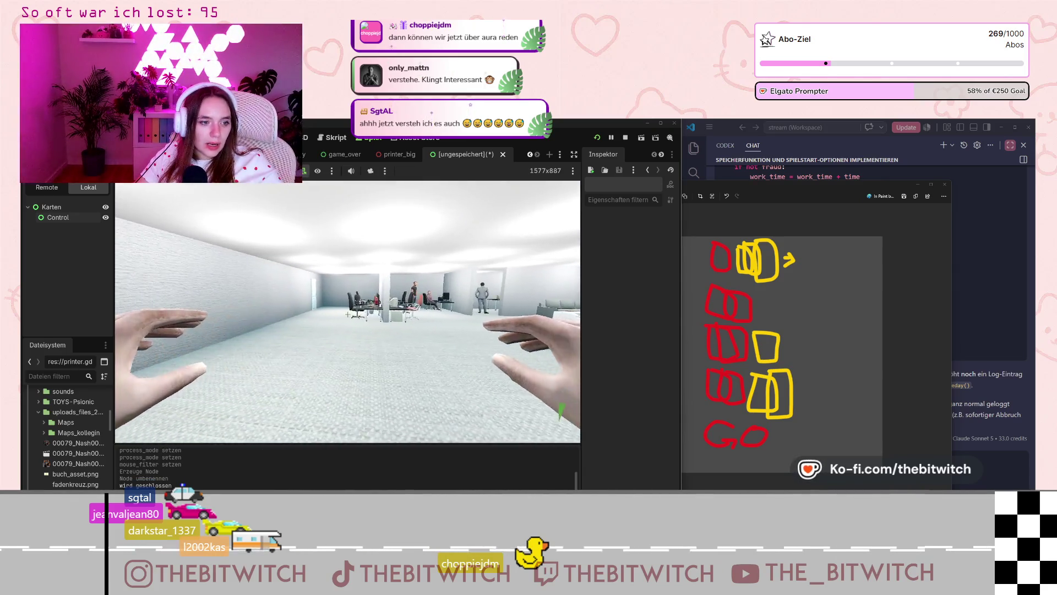
{"action": "key", "text": "w"}
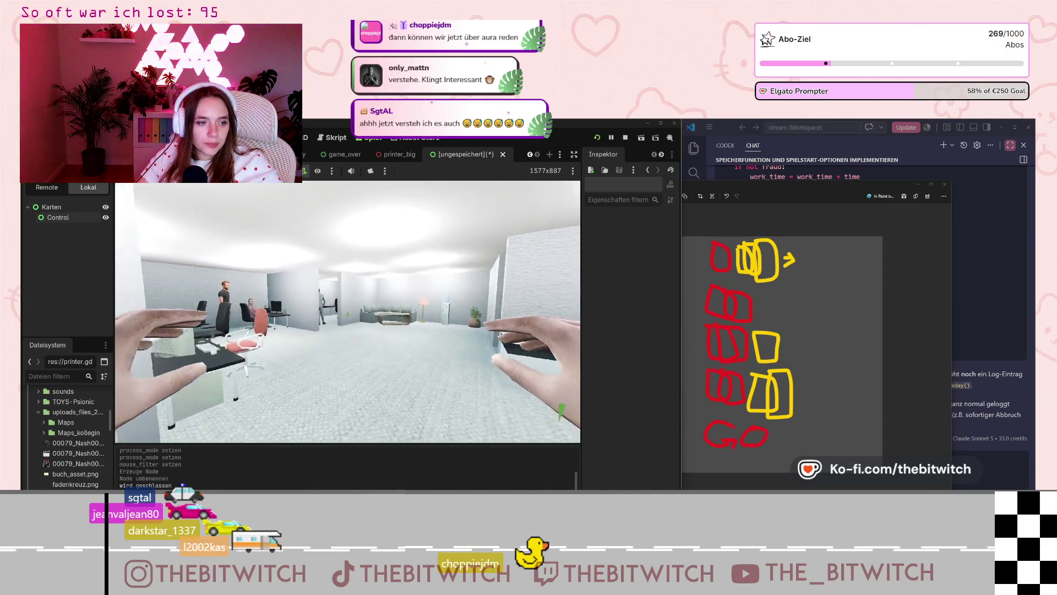
{"action": "key", "text": "w"}
{"action": "key", "text": "w"}
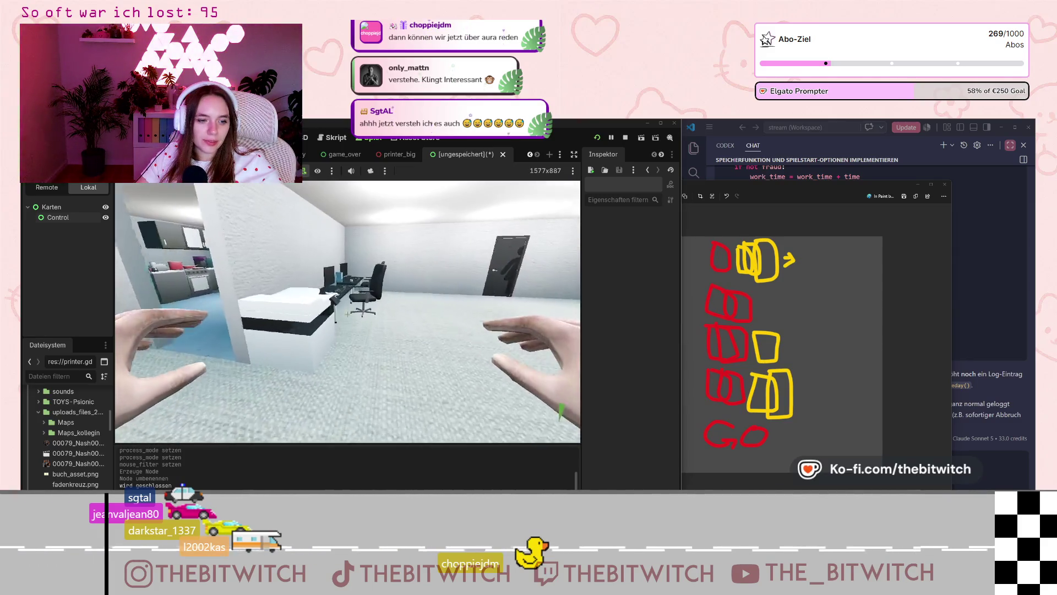
{"action": "key", "text": "w"}
{"action": "key", "text": "e"}
{"action": "key", "text": "e"}
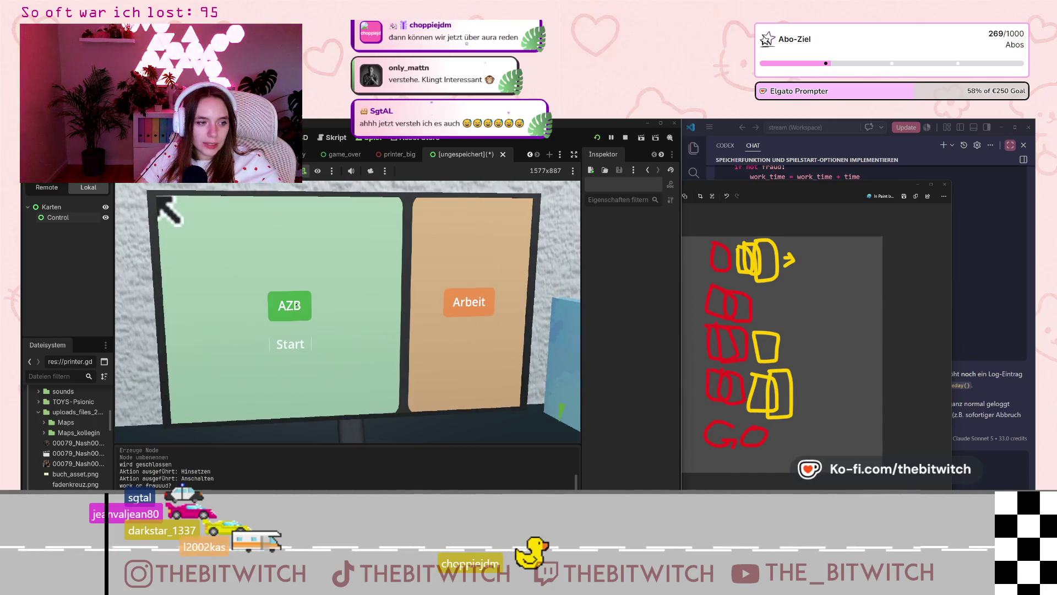
Step: Start and finish the AZB task, stand up, and do the Daddeln slacking action twice
{"action": "left_click", "coordinate": [298, 345]}
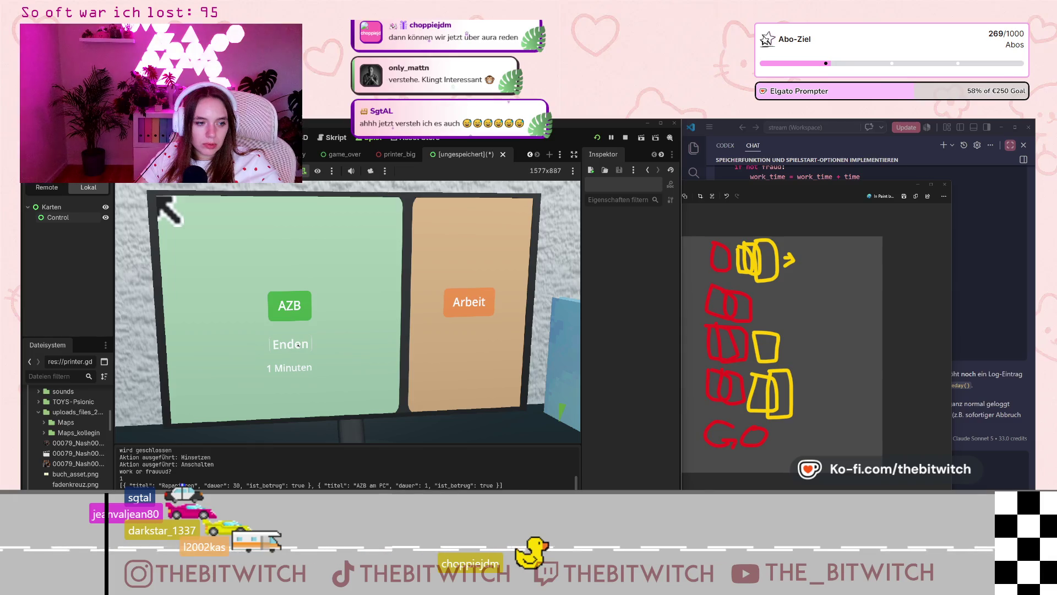
{"action": "left_click", "coordinate": [298, 345]}
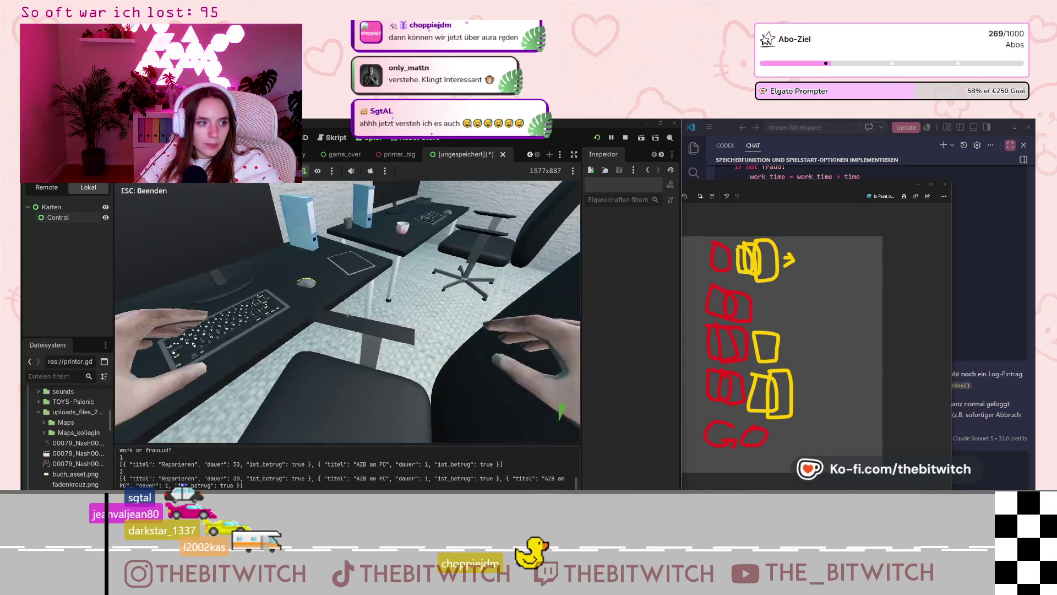
{"action": "key", "text": "Escape"}
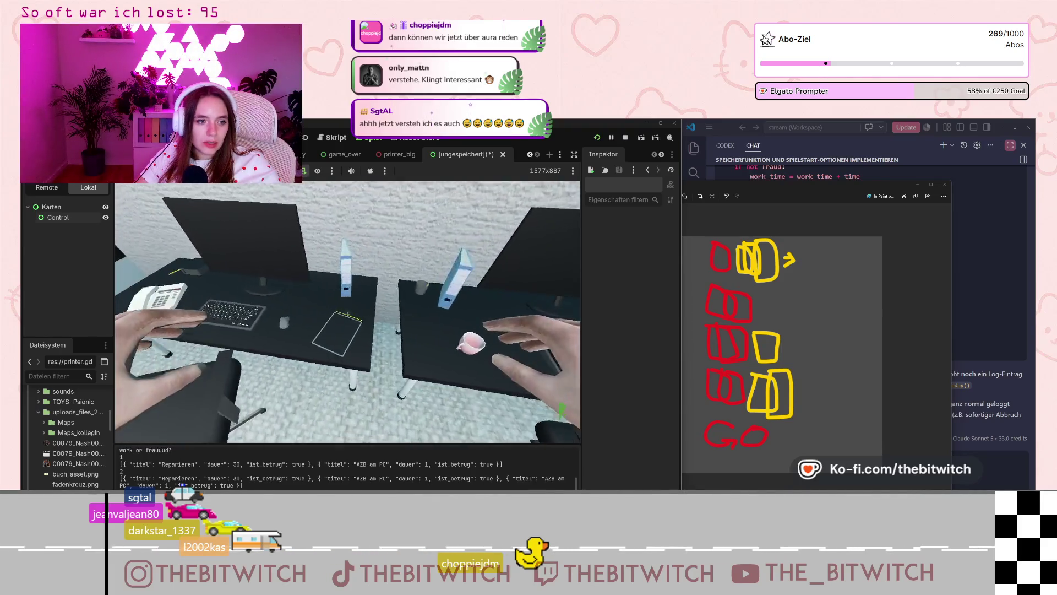
{"action": "left_click", "coordinate": [347, 315]}
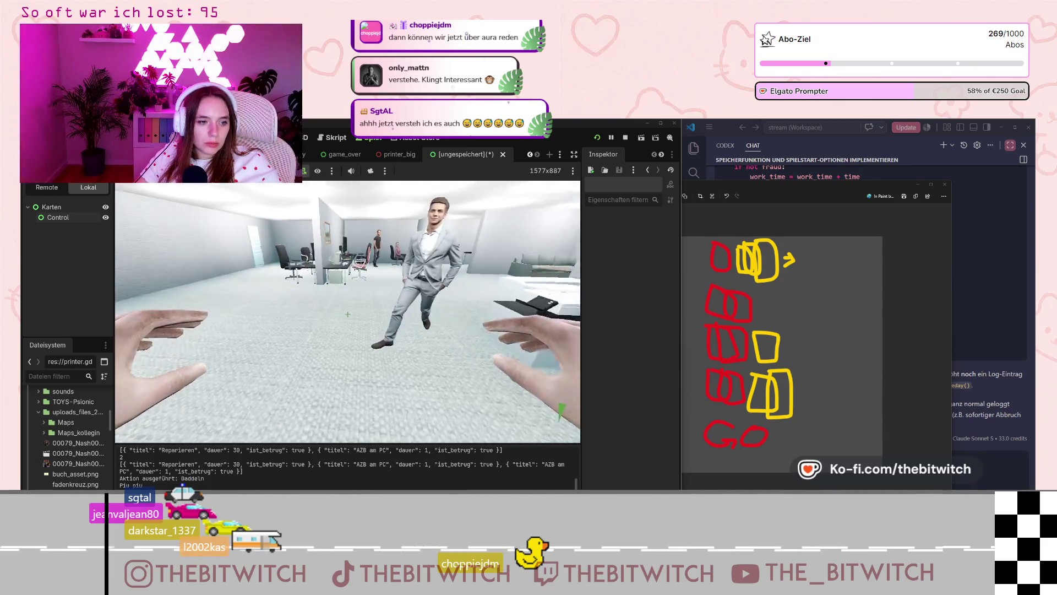
{"action": "mouse_move", "coordinate": [347, 315]}
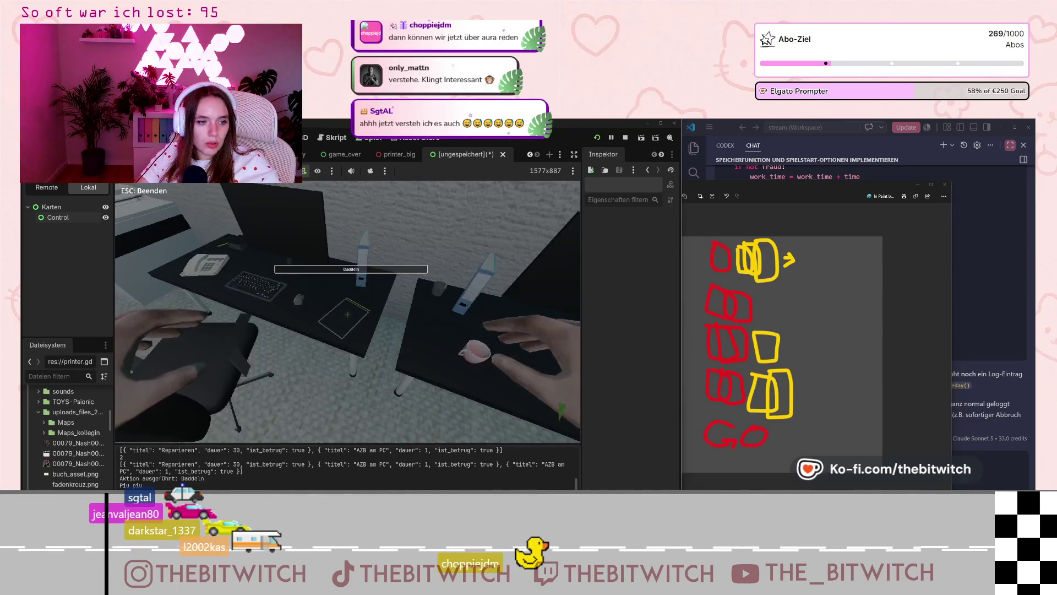
{"action": "left_click", "coordinate": [348, 315]}
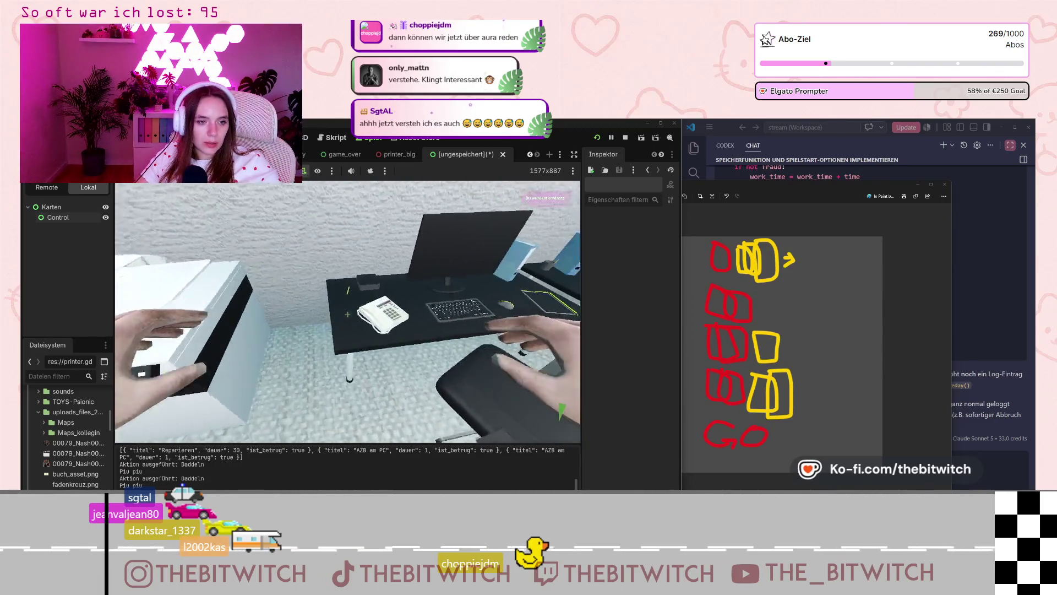
Step: Chat with home-office colleagues, call a customer, sleep on the sofa, then stop the game
{"action": "key", "text": "Return"}
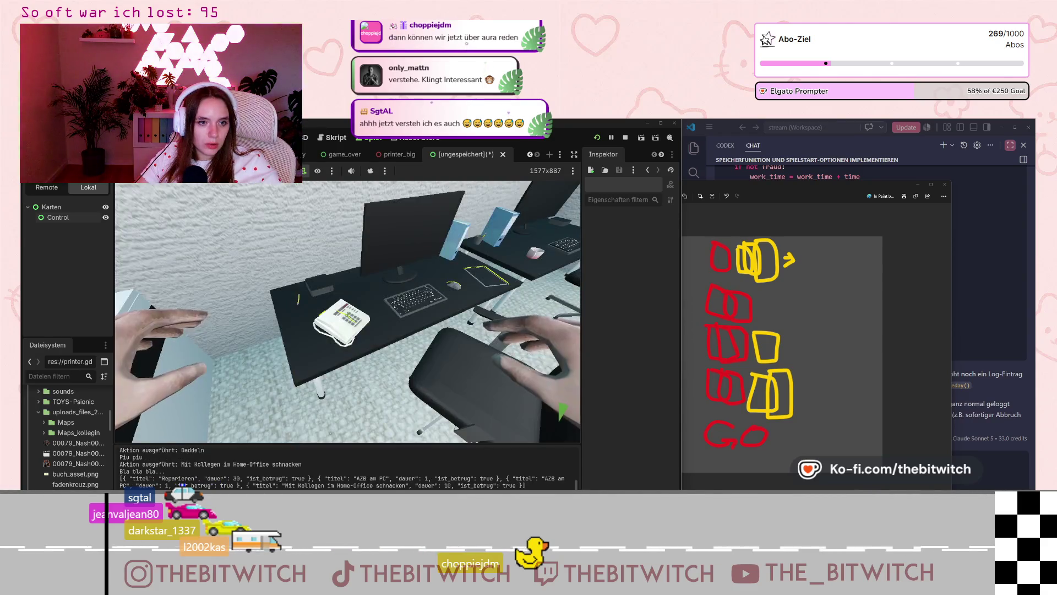
{"action": "left_click", "coordinate": [347, 315]}
{"action": "key", "text": "Return"}
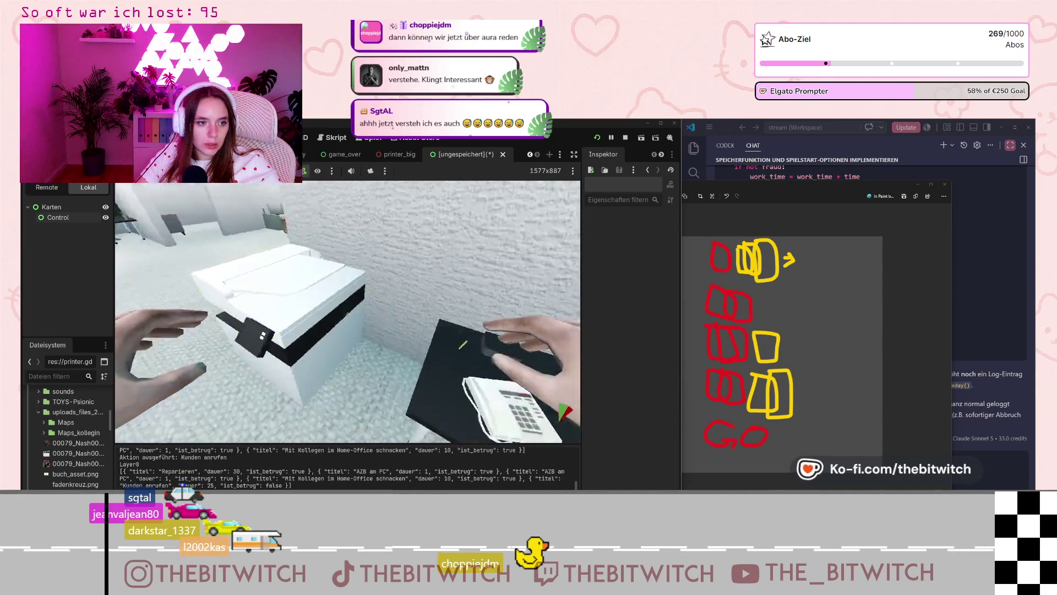
{"action": "left_click", "coordinate": [347, 314]}
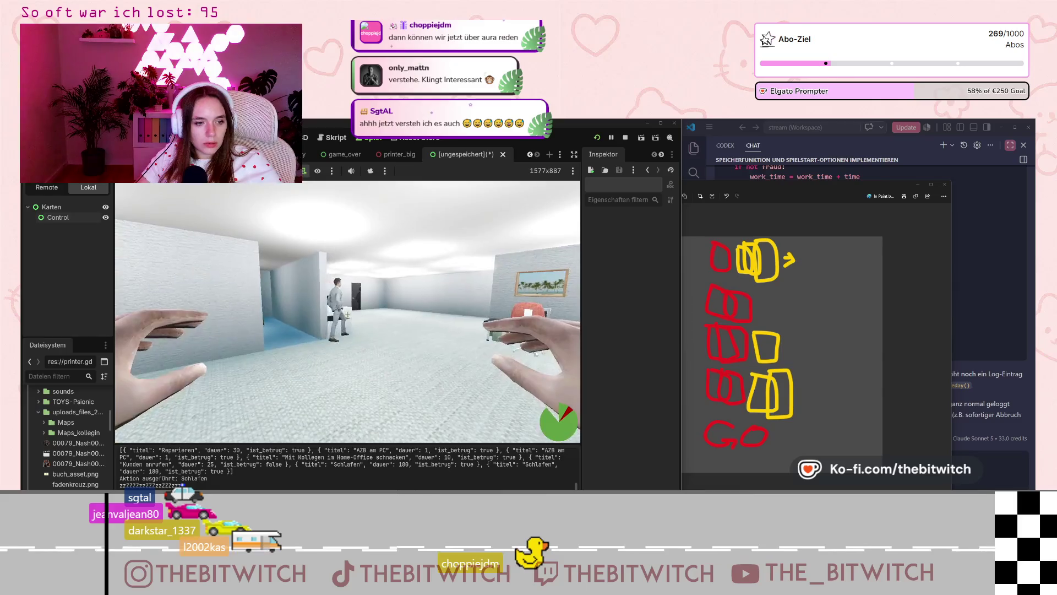
{"action": "left_click", "coordinate": [348, 315]}
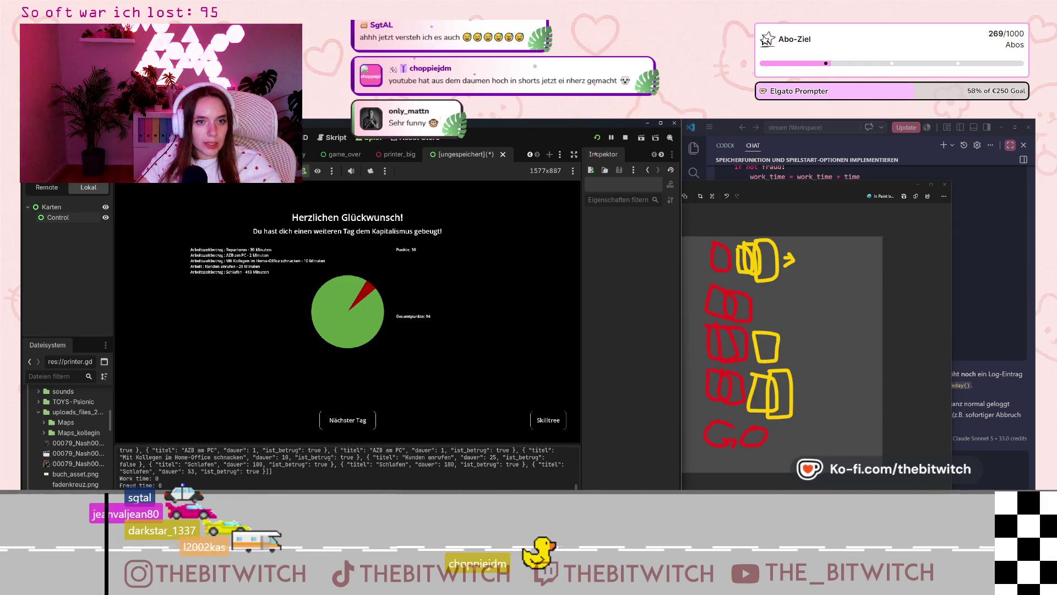
{"action": "left_click", "coordinate": [626, 137]}
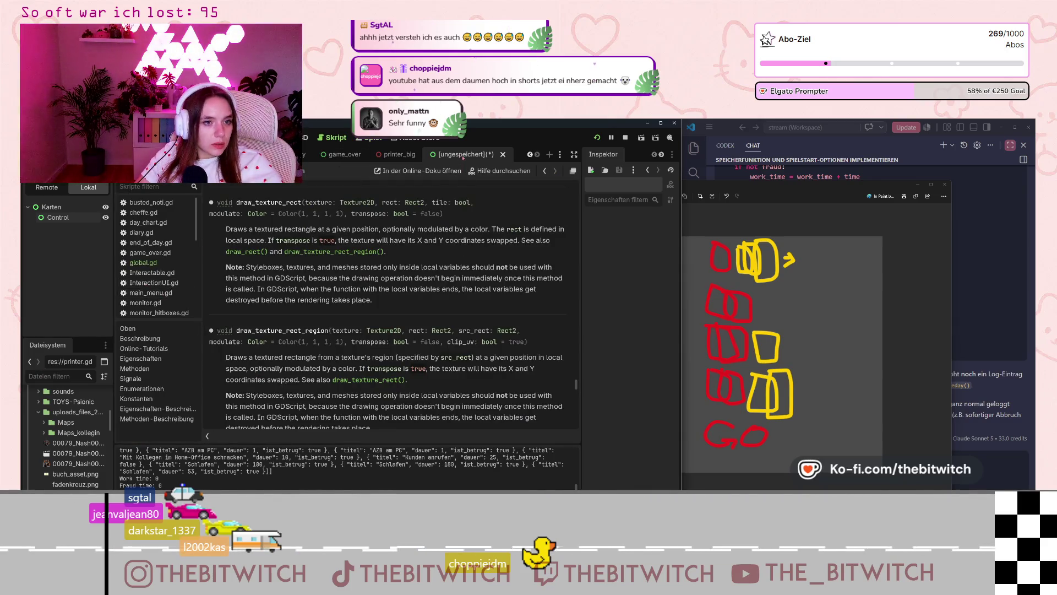
Step: Save the new scene as karten.tscn and bring the card sketch back in front
{"action": "key", "text": "ctrl+s"}
{"action": "key", "text": "Return"}
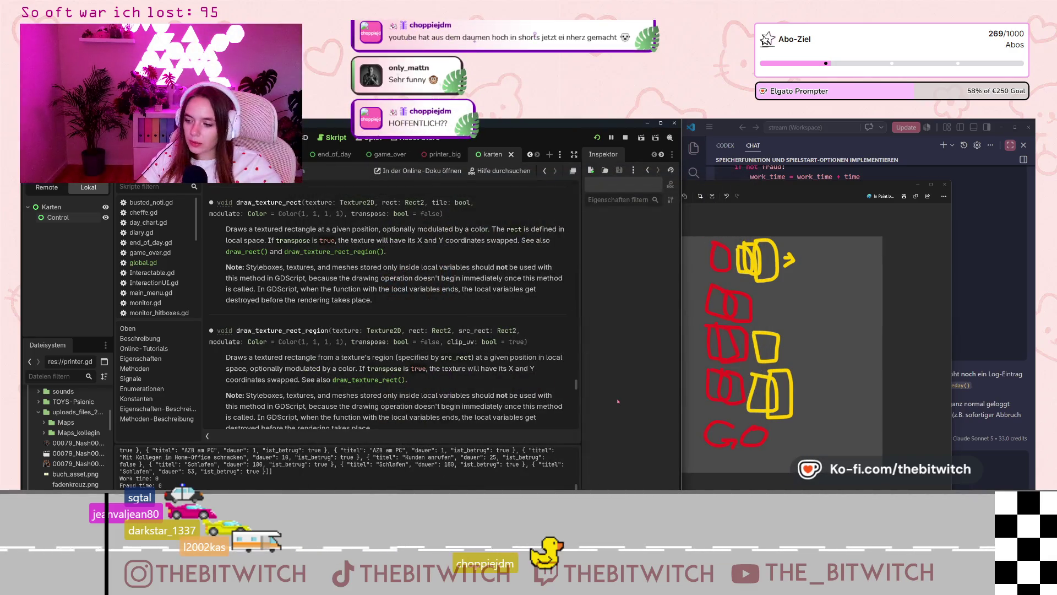
{"action": "left_click", "coordinate": [802, 185]}
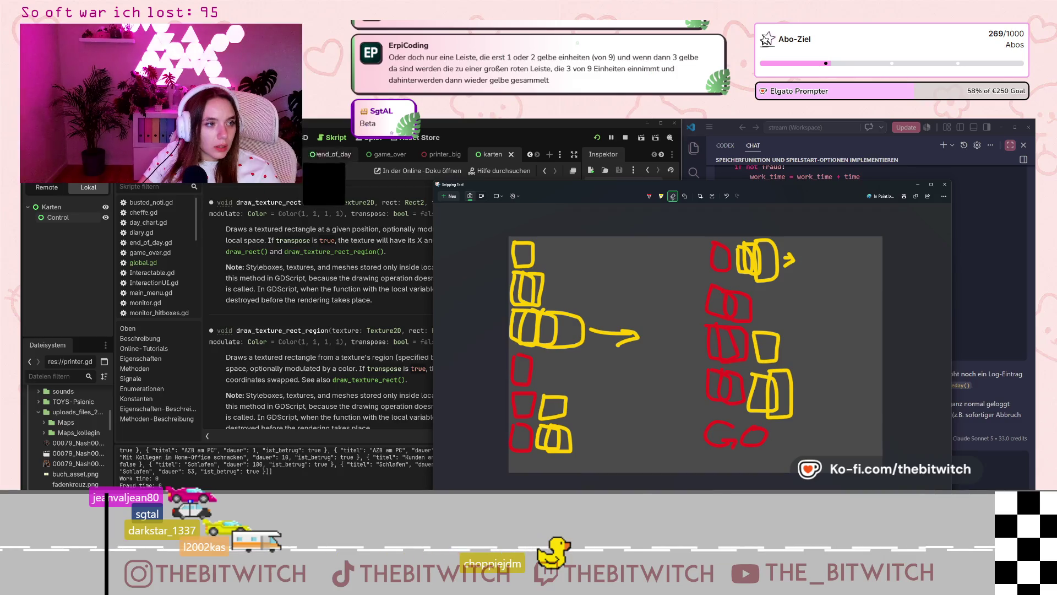
Step: In the cheffe scene, read through cheffe.gd's nav_agent movement code, then switch to global.gd
{"action": "left_click", "coordinate": [306, 154]}
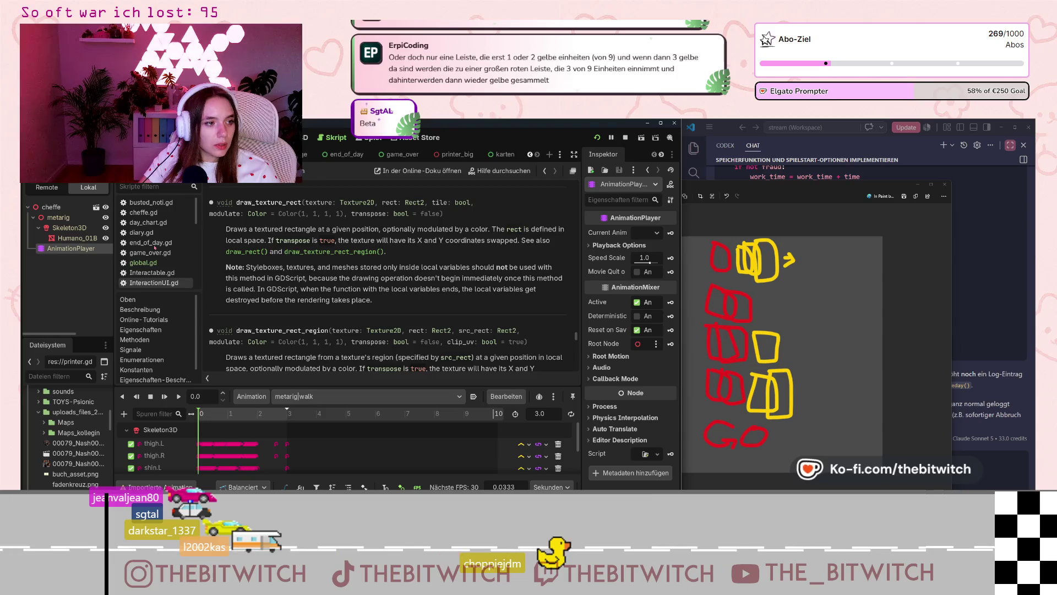
{"action": "left_click", "coordinate": [143, 213]}
{"action": "left_click", "coordinate": [342, 320]}
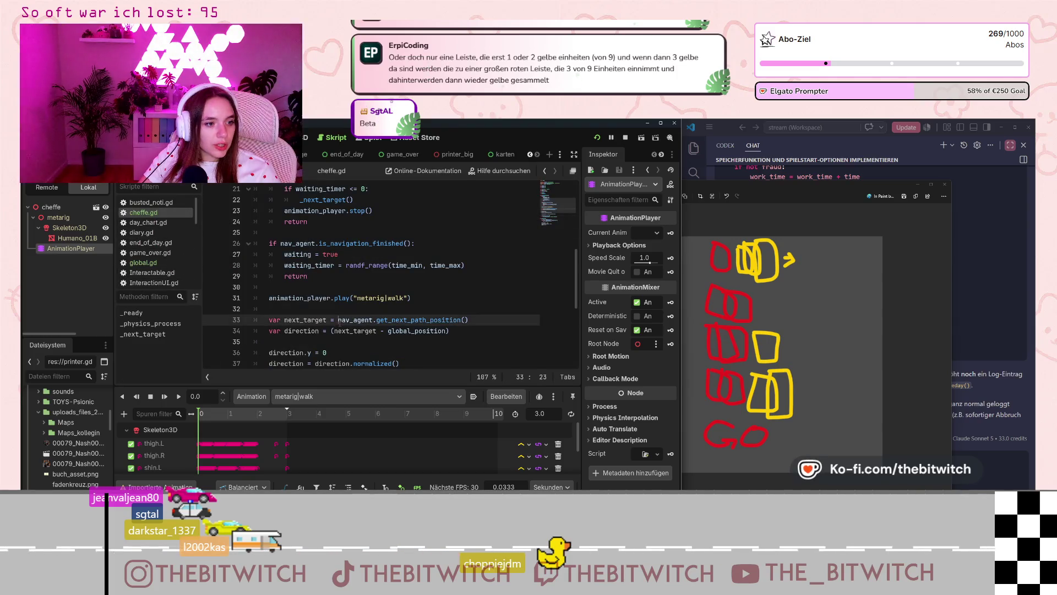
{"action": "scroll", "coordinate": [342, 322], "scroll_direction": "up", "scroll_amount": 7}
{"action": "scroll", "coordinate": [341, 322], "scroll_direction": "down", "scroll_amount": 11}
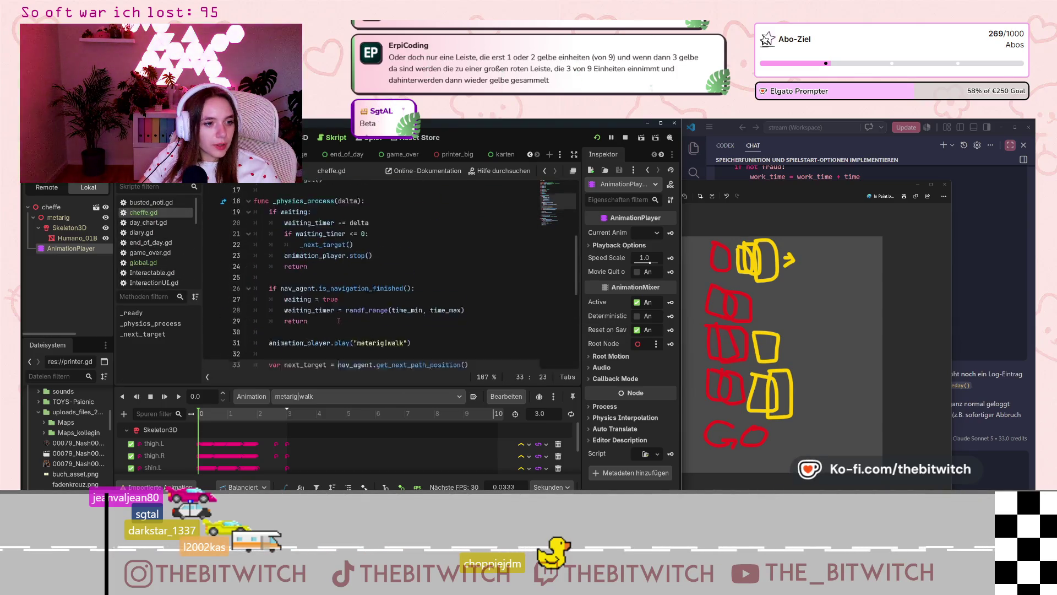
{"action": "scroll", "coordinate": [337, 319], "scroll_direction": "down", "scroll_amount": 1}
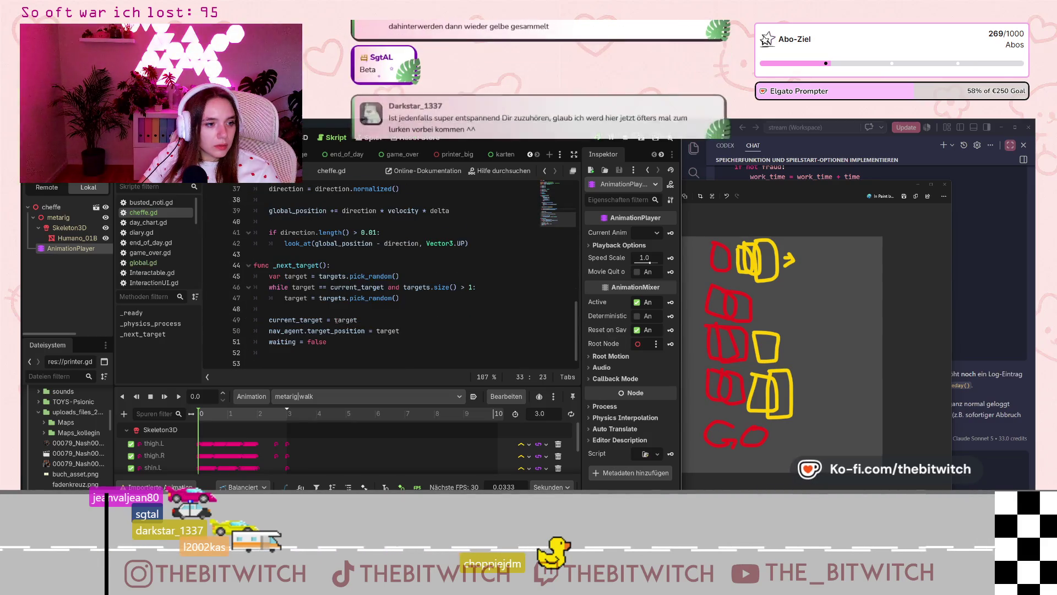
{"action": "left_click", "coordinate": [161, 263]}
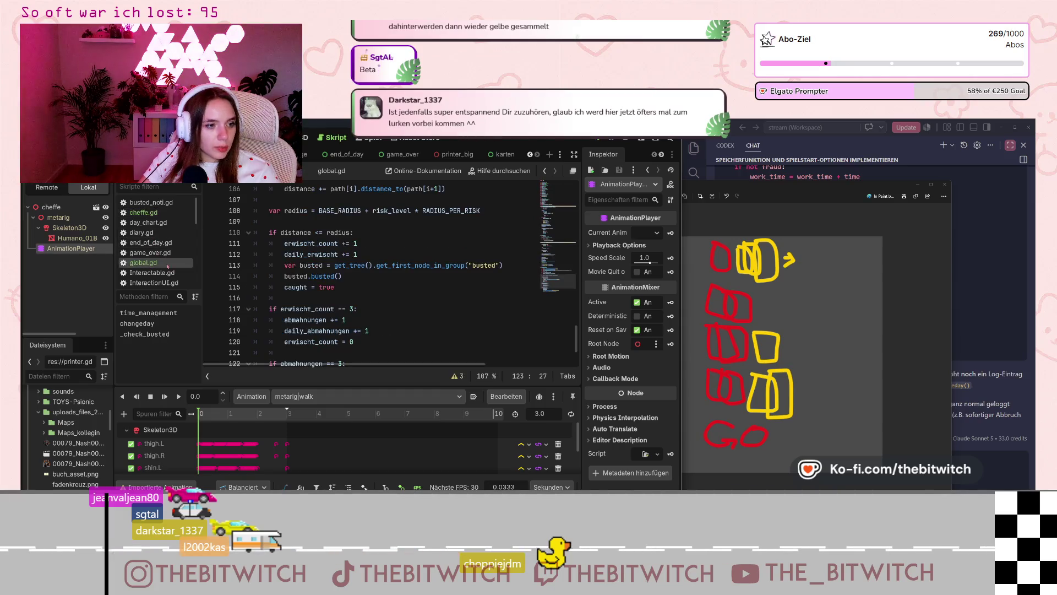
Step: Scroll through _check_busted in global.gd and examine the navigation path calculation line
{"action": "scroll", "coordinate": [322, 276], "scroll_direction": "up", "scroll_amount": 2}
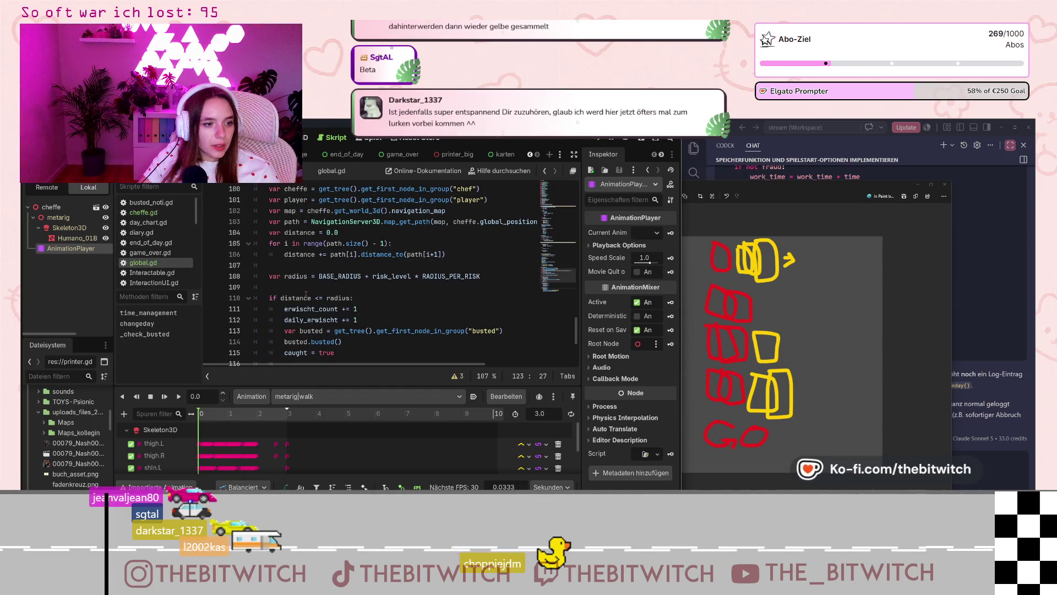
{"action": "scroll", "coordinate": [300, 273], "scroll_direction": "up", "scroll_amount": 2}
{"action": "scroll", "coordinate": [301, 274], "scroll_direction": "down", "scroll_amount": 1}
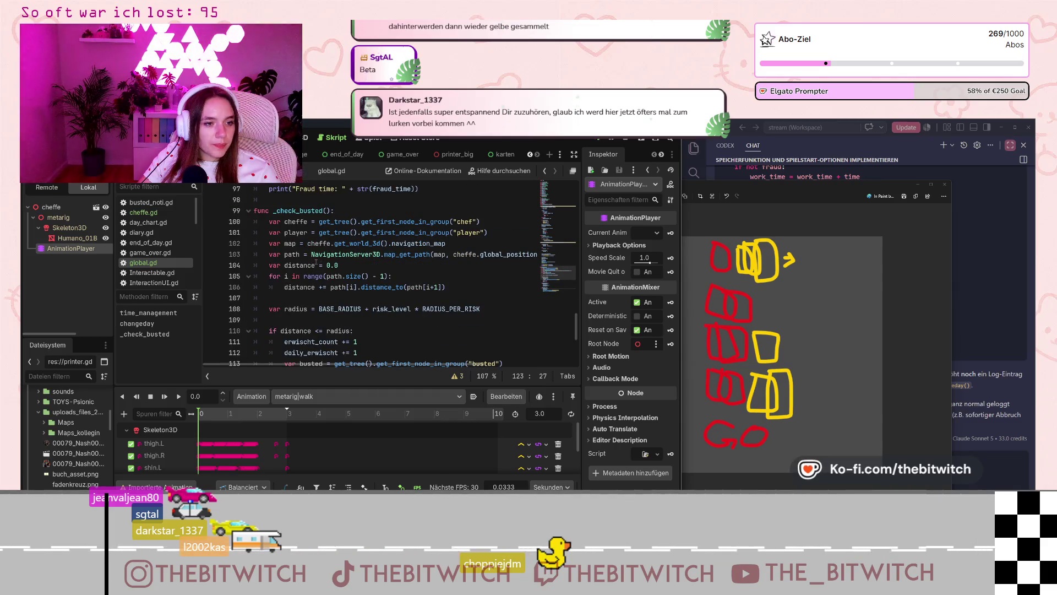
{"action": "scroll", "coordinate": [307, 282], "scroll_direction": "down", "scroll_amount": 1}
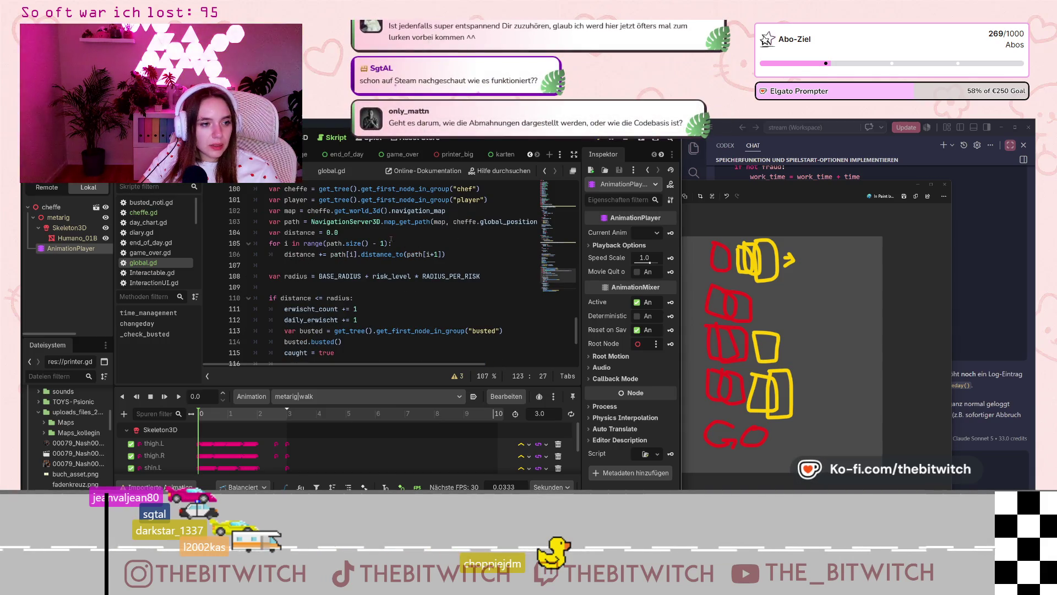
{"action": "scroll", "coordinate": [333, 285], "scroll_direction": "down", "scroll_amount": 1}
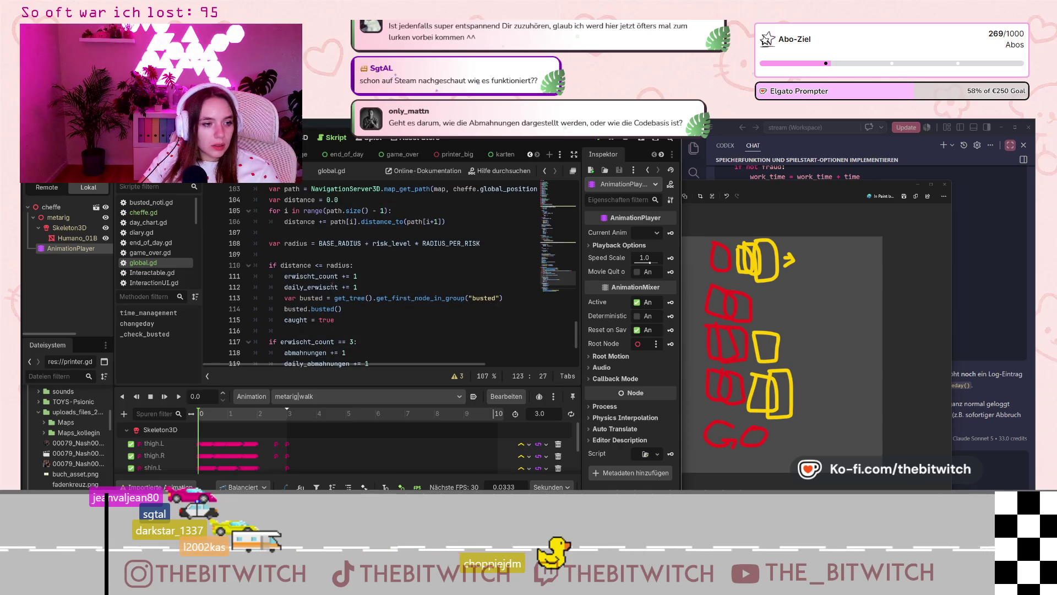
{"action": "scroll", "coordinate": [333, 285], "scroll_direction": "down", "scroll_amount": 3}
{"action": "scroll", "coordinate": [332, 285], "scroll_direction": "up", "scroll_amount": 5}
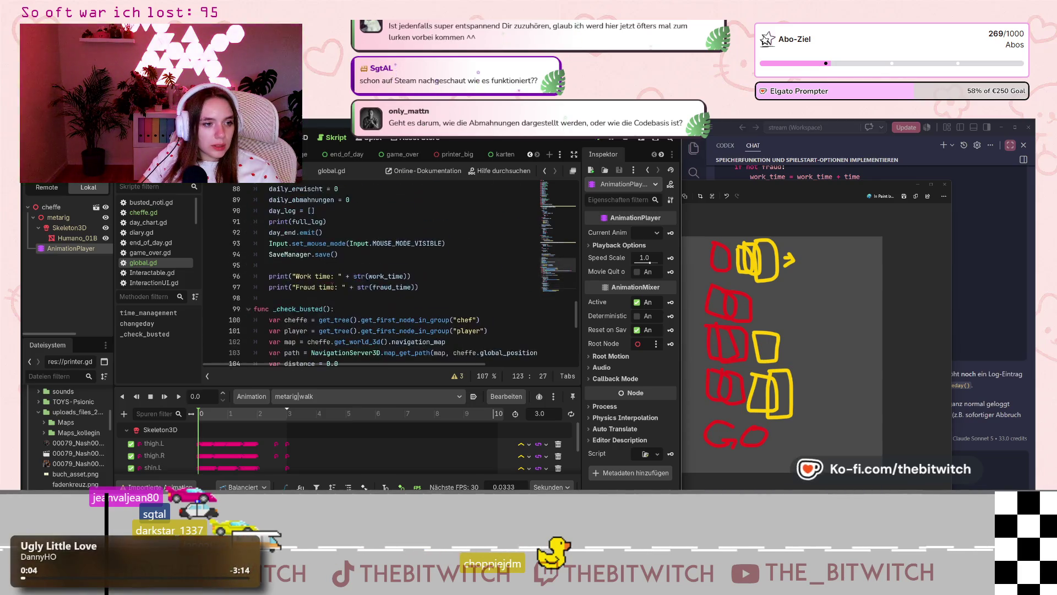
{"action": "left_click", "coordinate": [313, 254]}
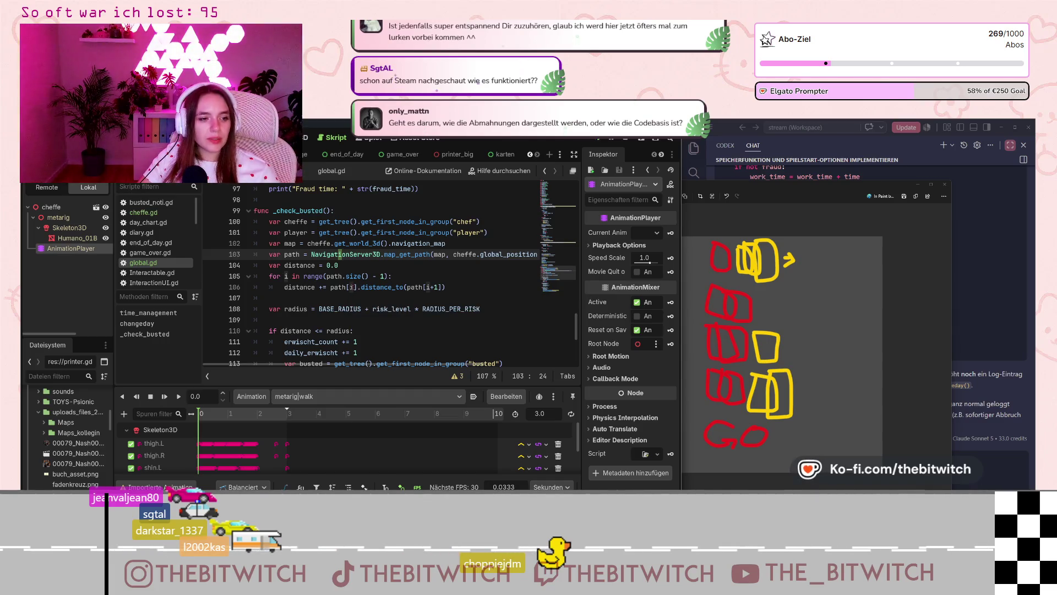
{"action": "mouse_move", "coordinate": [350, 287]}
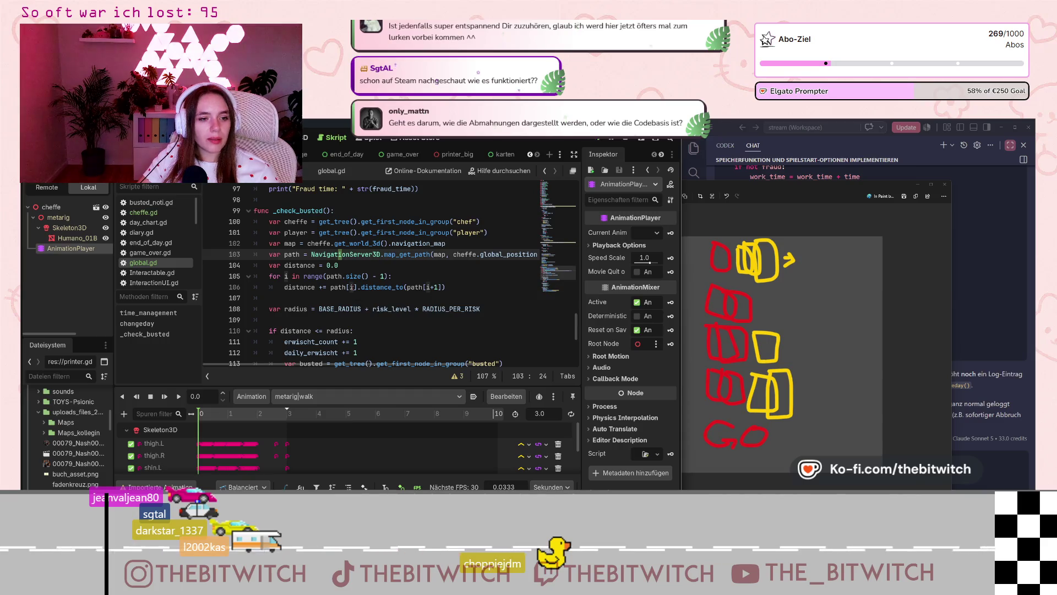
{"action": "left_click", "coordinate": [459, 244]}
Step: Inspect the distance accumulation line around line 102 of global.gd
{"action": "scroll", "coordinate": [436, 324], "scroll_direction": "right", "scroll_amount": 5}
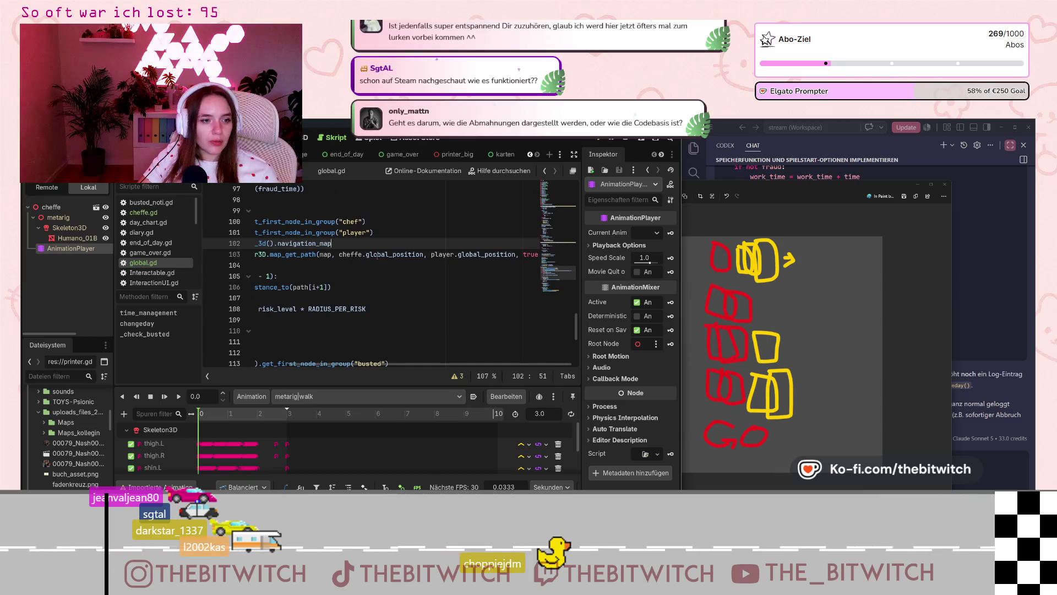
{"action": "left_click", "coordinate": [377, 255]}
{"action": "left_click", "coordinate": [451, 287]}
{"action": "scroll", "coordinate": [451, 358], "scroll_direction": "down", "scroll_amount": 2}
{"action": "scroll", "coordinate": [330, 286], "scroll_direction": "left", "scroll_amount": 5}
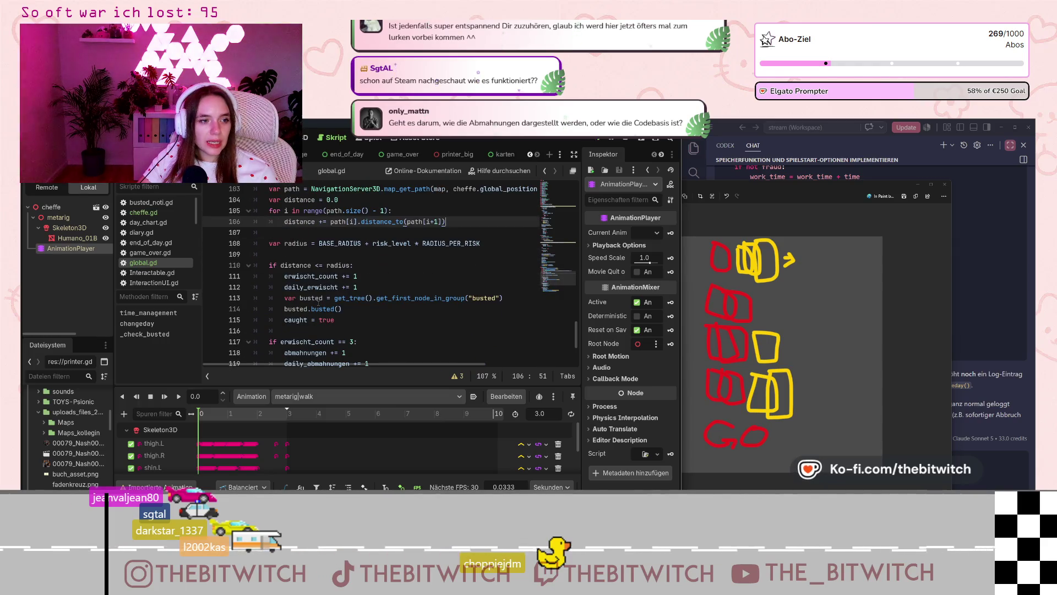
{"action": "scroll", "coordinate": [329, 302], "scroll_direction": "down", "scroll_amount": 1}
{"action": "scroll", "coordinate": [321, 273], "scroll_direction": "up", "scroll_amount": 1}
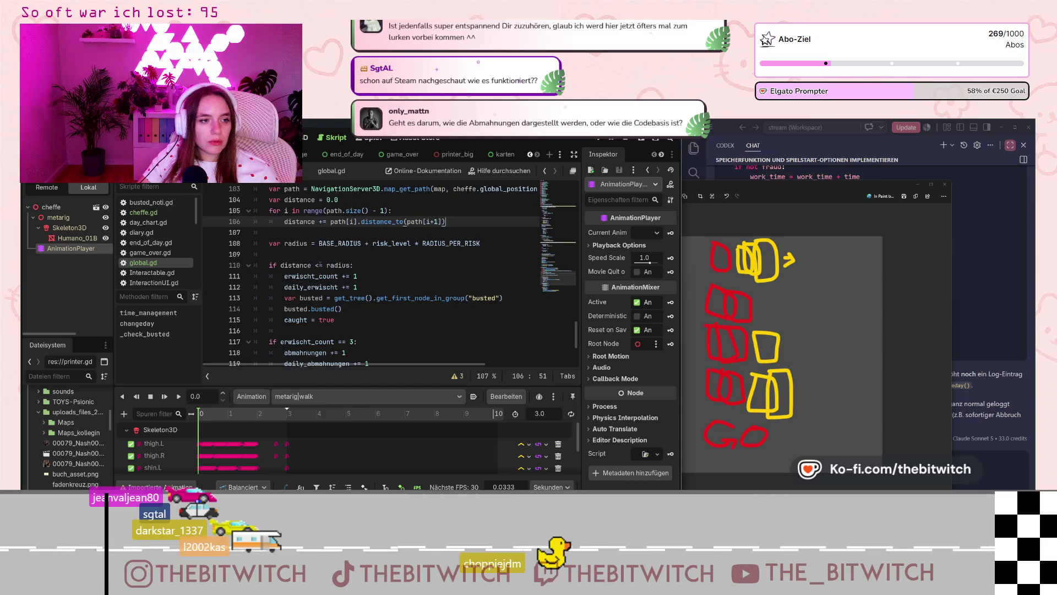
Step: Check the line 108 radius calculation (BASE_RADIUS, risk_level) and erwischt_count increment, then raise the sketch
{"action": "left_click", "coordinate": [320, 243]}
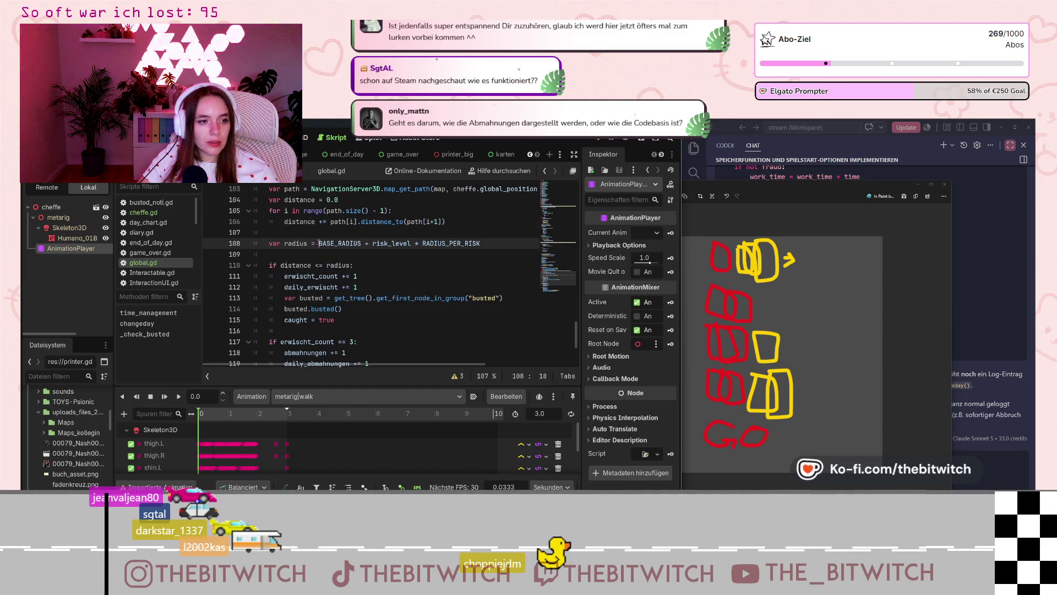
{"action": "left_click", "coordinate": [351, 243]}
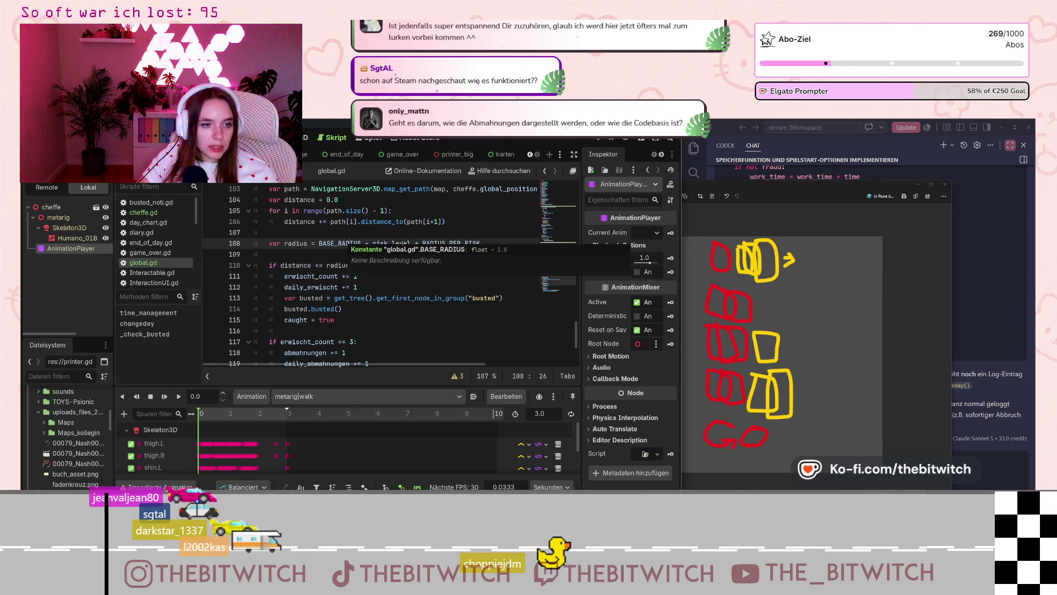
{"action": "left_click", "coordinate": [403, 243]}
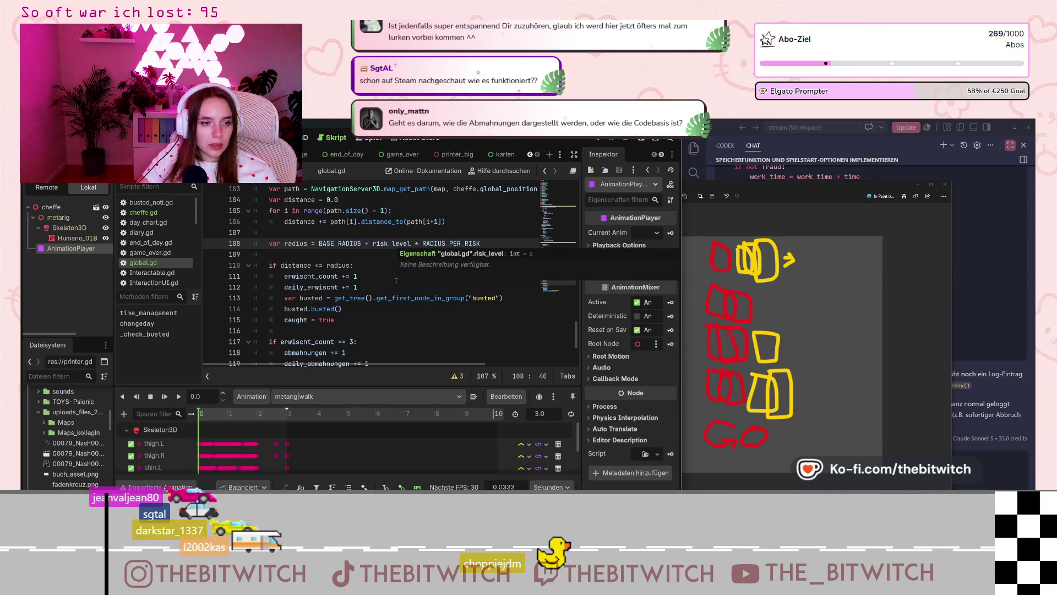
{"action": "left_click", "coordinate": [298, 276]}
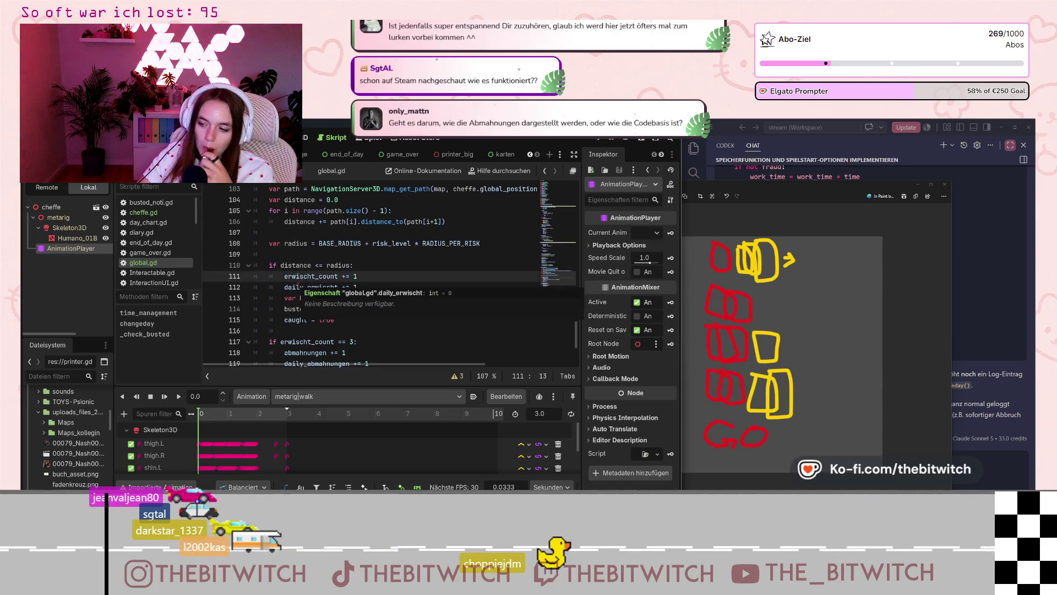
{"action": "mouse_move", "coordinate": [298, 286]}
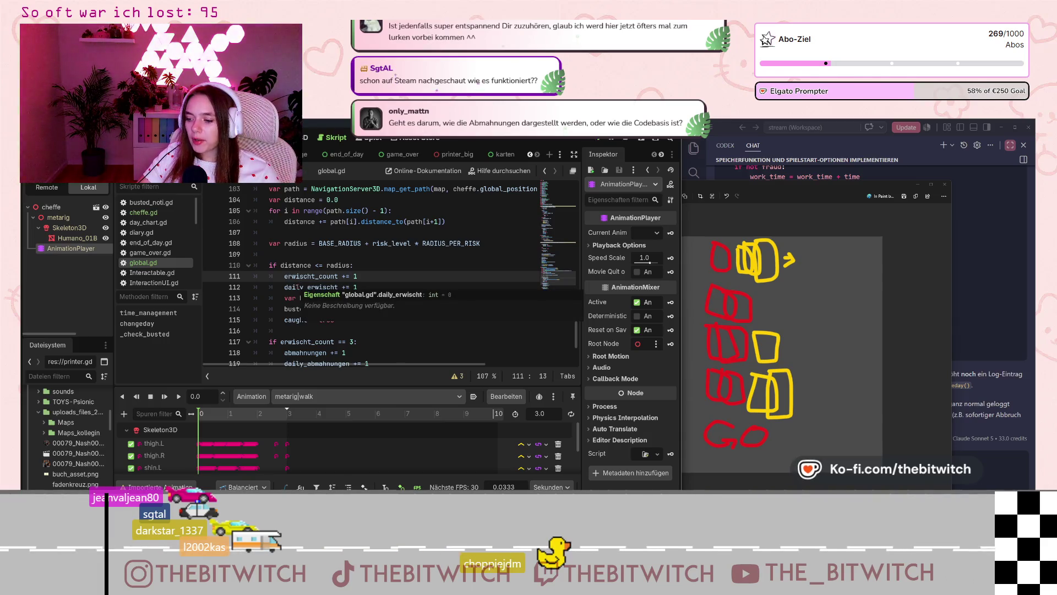
{"action": "left_click", "coordinate": [668, 342]}
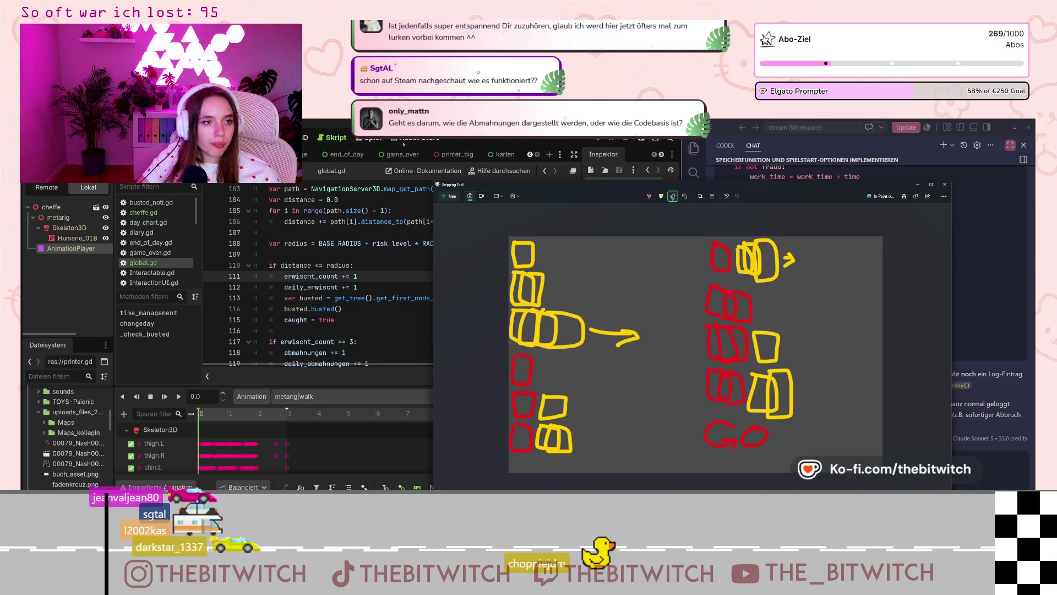
Step: In the karten scene, add a ColorRect child under the Control node via a 'colo' search
{"action": "left_click", "coordinate": [501, 154]}
{"action": "right_click", "coordinate": [70, 222]}
{"action": "left_click", "coordinate": [58, 217]}
{"action": "right_click", "coordinate": [58, 217]}
{"action": "left_click", "coordinate": [132, 232]}
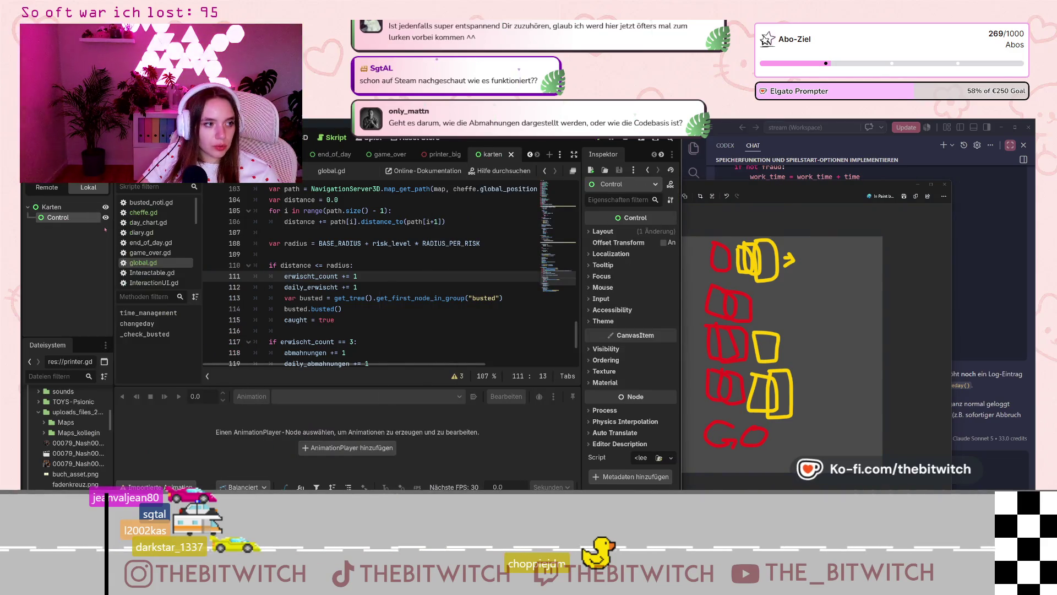
{"action": "type", "text": "colo"}
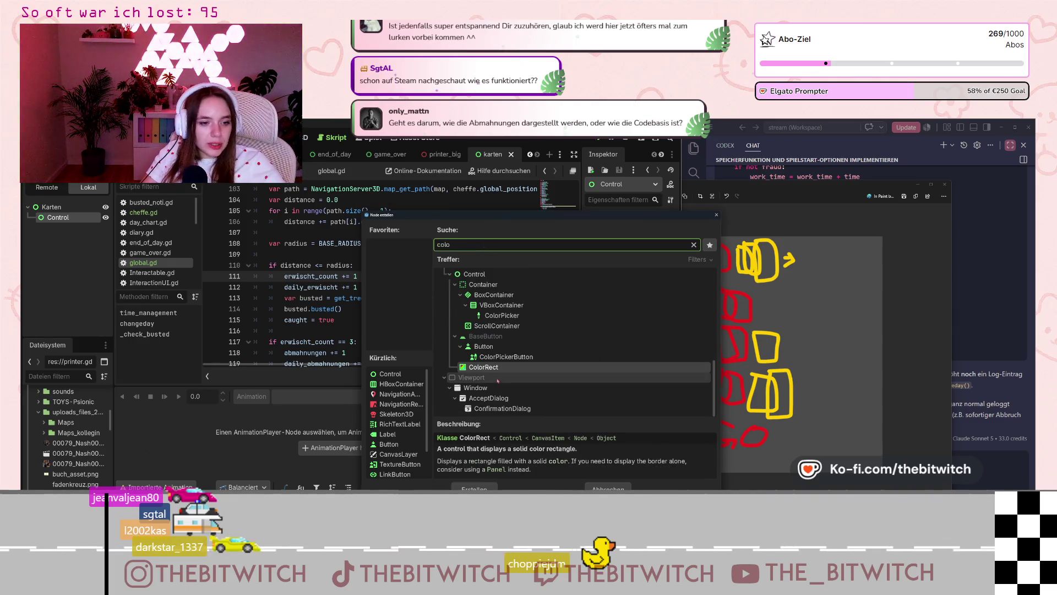
{"action": "left_click", "coordinate": [474, 488]}
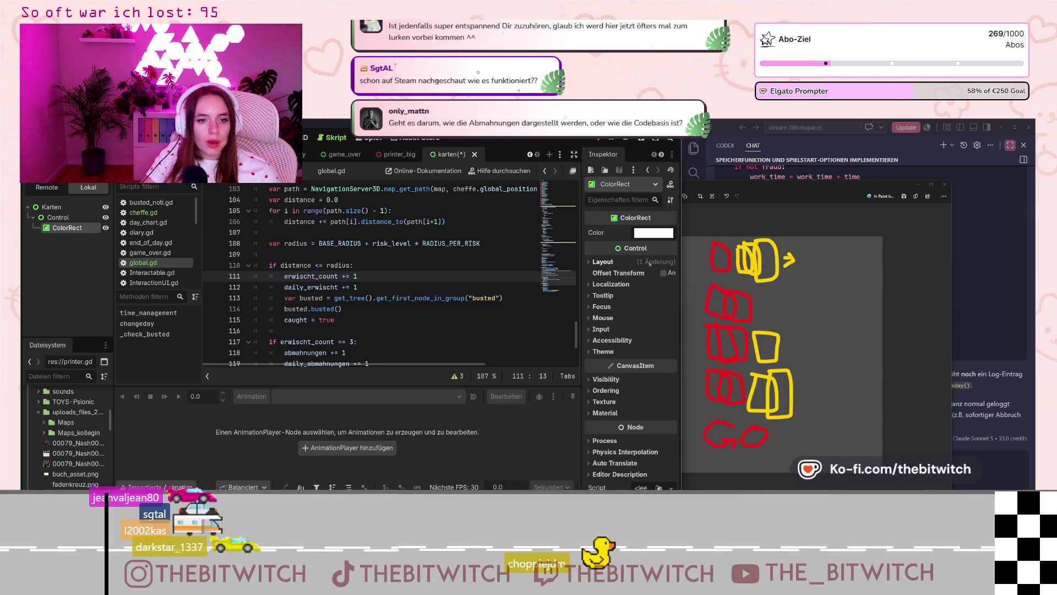
Step: Expand the ColorRect's Theme, Material, Layout and Transform sections, checking its 40×40 size
{"action": "left_click", "coordinate": [603, 352]}
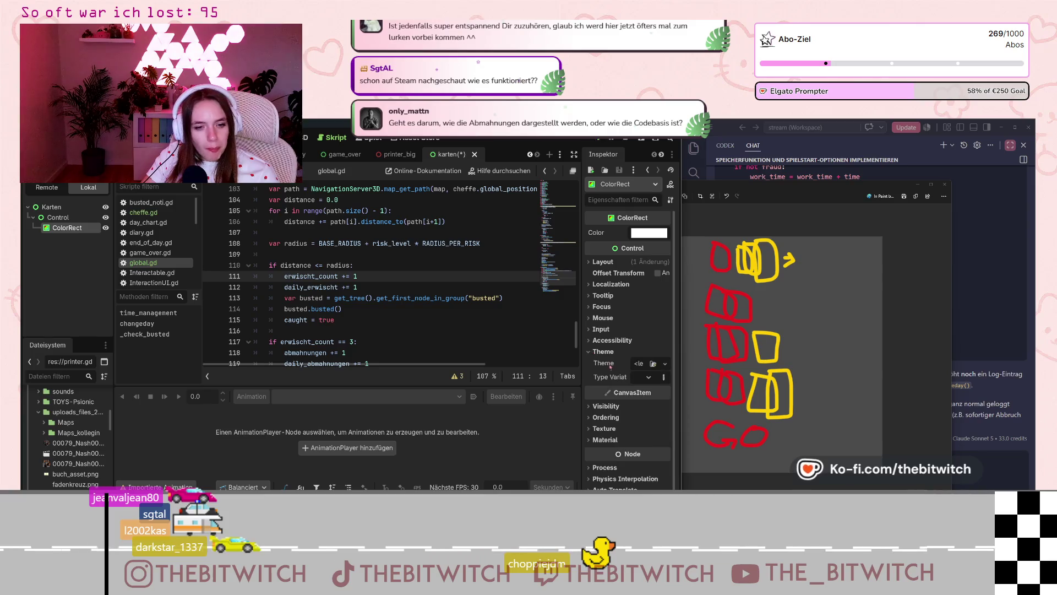
{"action": "scroll", "coordinate": [605, 371], "scroll_direction": "down", "scroll_amount": 1}
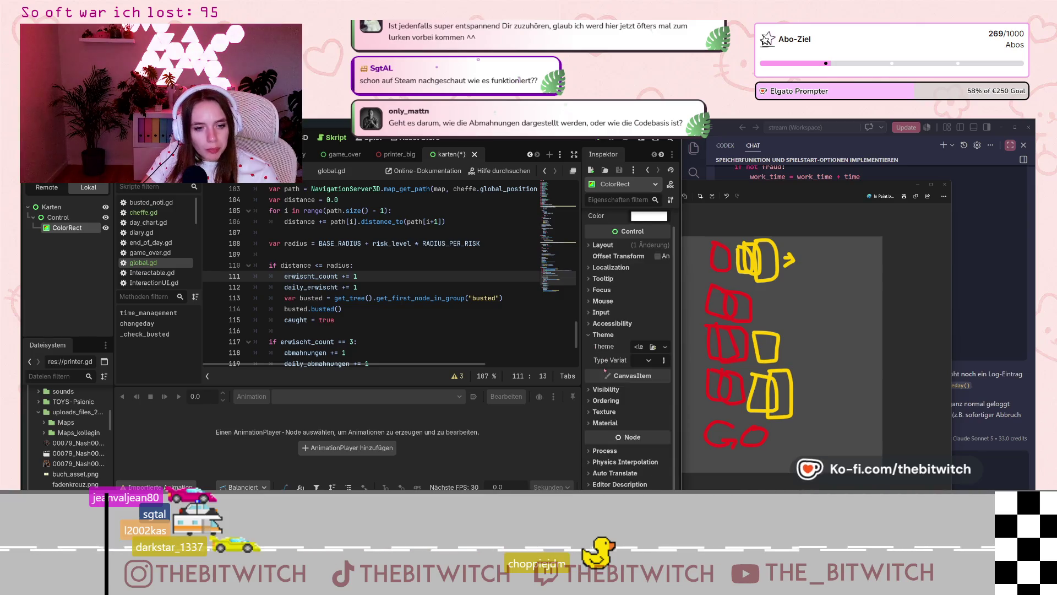
{"action": "left_click", "coordinate": [605, 423]}
{"action": "scroll", "coordinate": [605, 307], "scroll_direction": "up", "scroll_amount": 1}
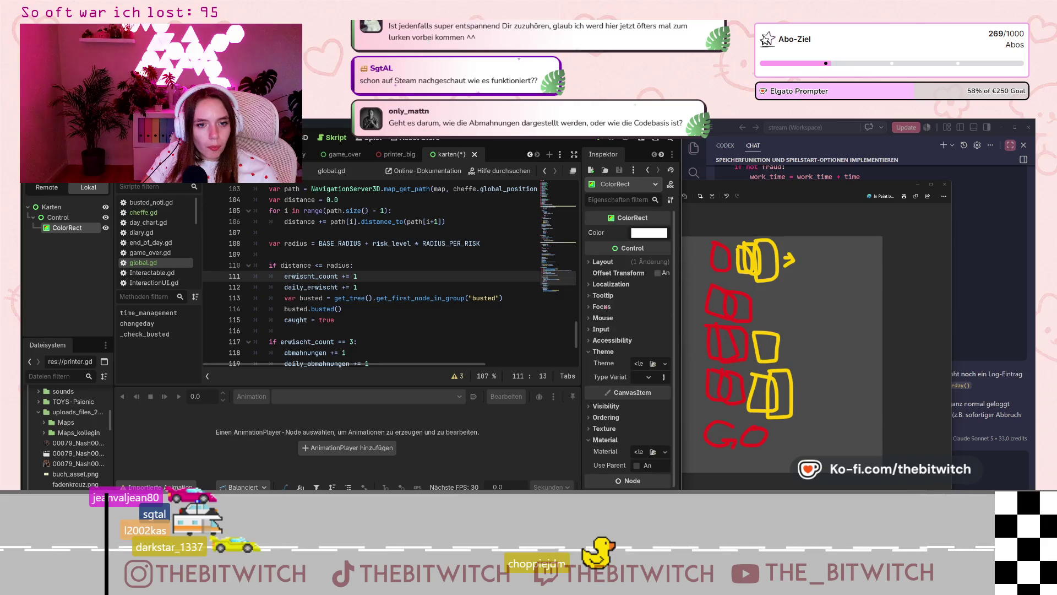
{"action": "left_click", "coordinate": [602, 263]}
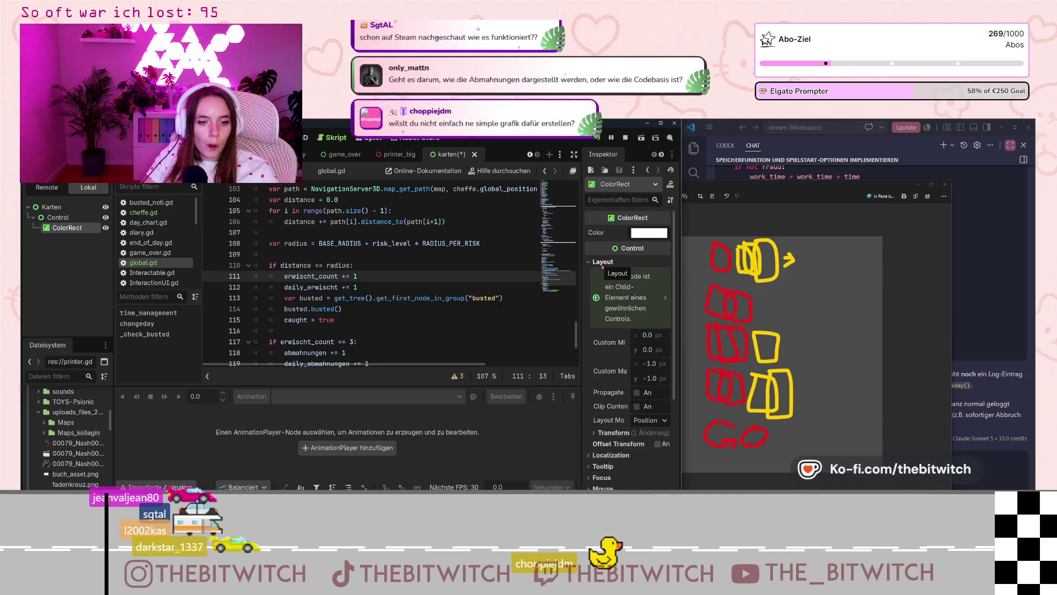
{"action": "left_click", "coordinate": [614, 433]}
{"action": "scroll", "coordinate": [623, 398], "scroll_direction": "down", "scroll_amount": 3}
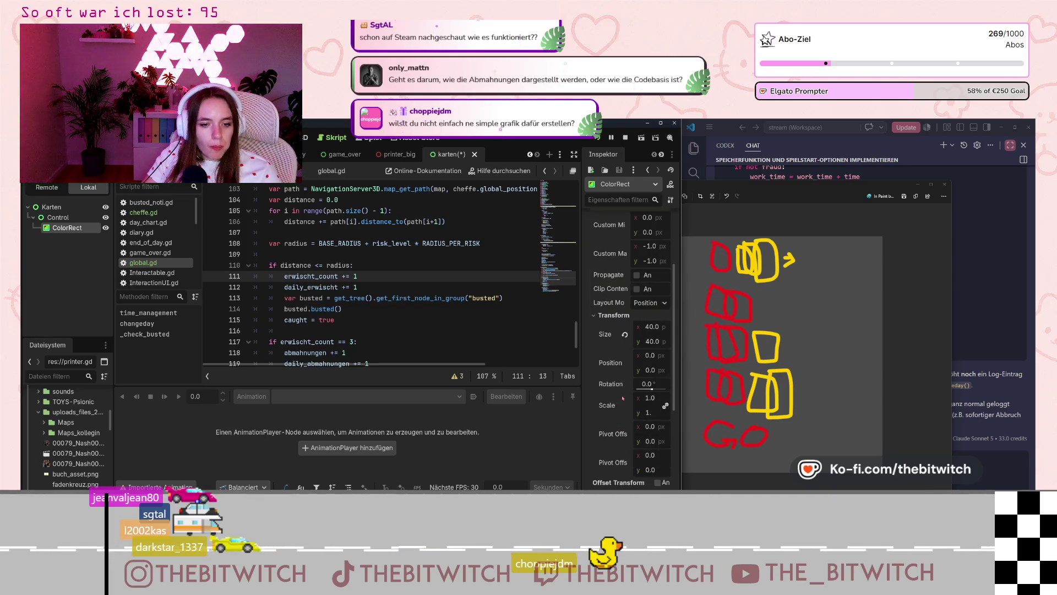
{"action": "right_click", "coordinate": [72, 229]}
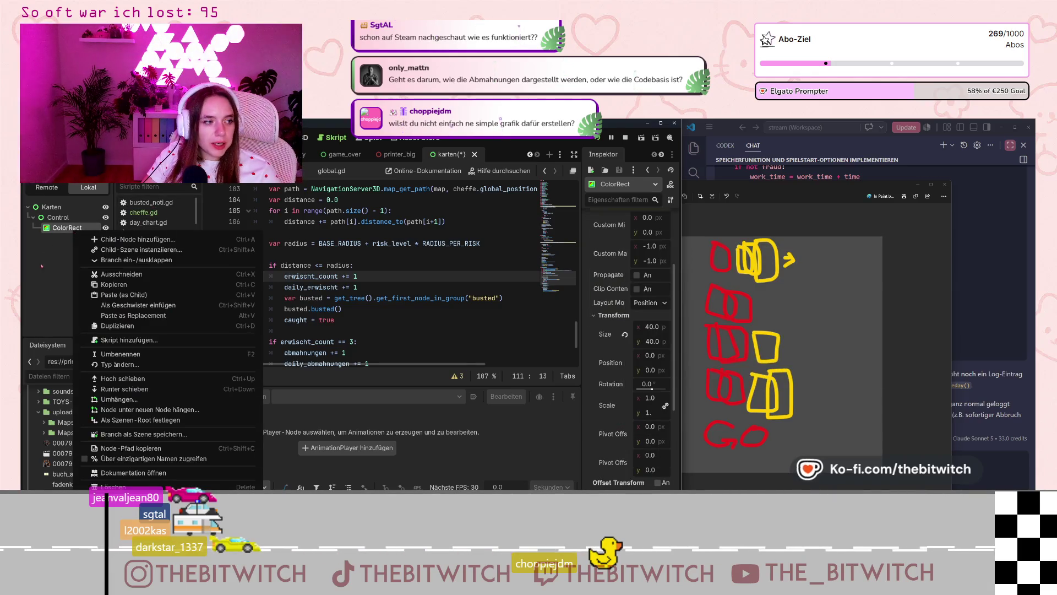
Step: Delete the ColorRect and add a TextureRect under Control via a 'text' search
{"action": "left_click", "coordinate": [116, 487]}
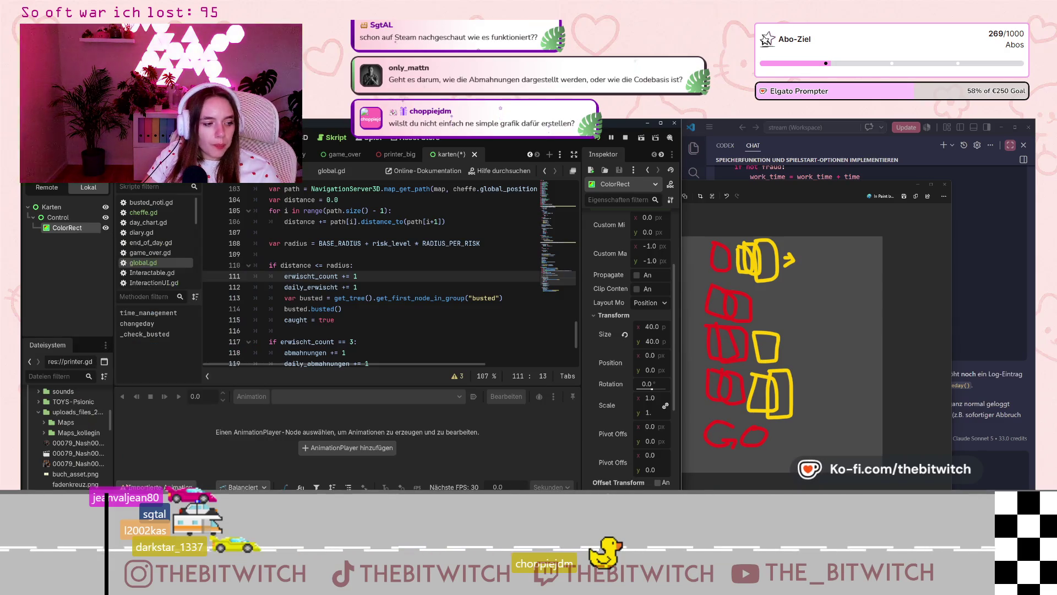
{"action": "left_click", "coordinate": [481, 338]}
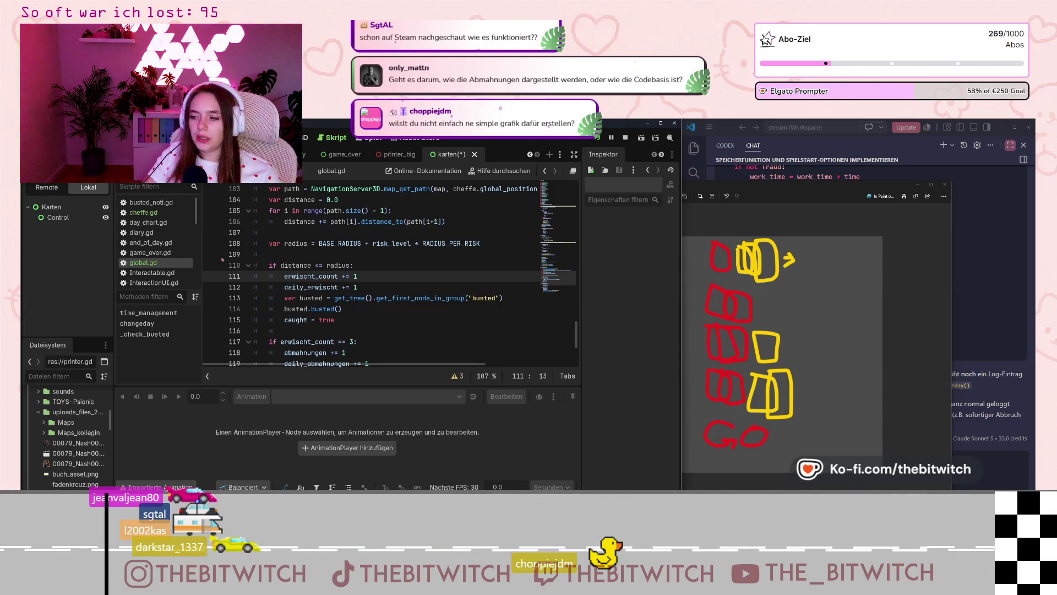
{"action": "left_click", "coordinate": [70, 221]}
{"action": "right_click", "coordinate": [70, 222]}
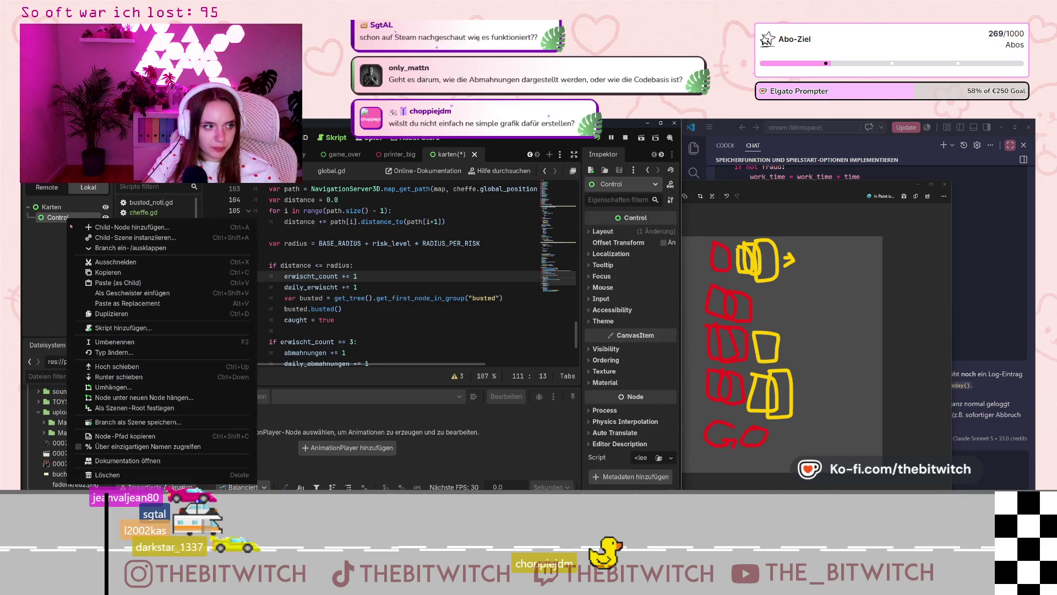
{"action": "left_click", "coordinate": [113, 227]}
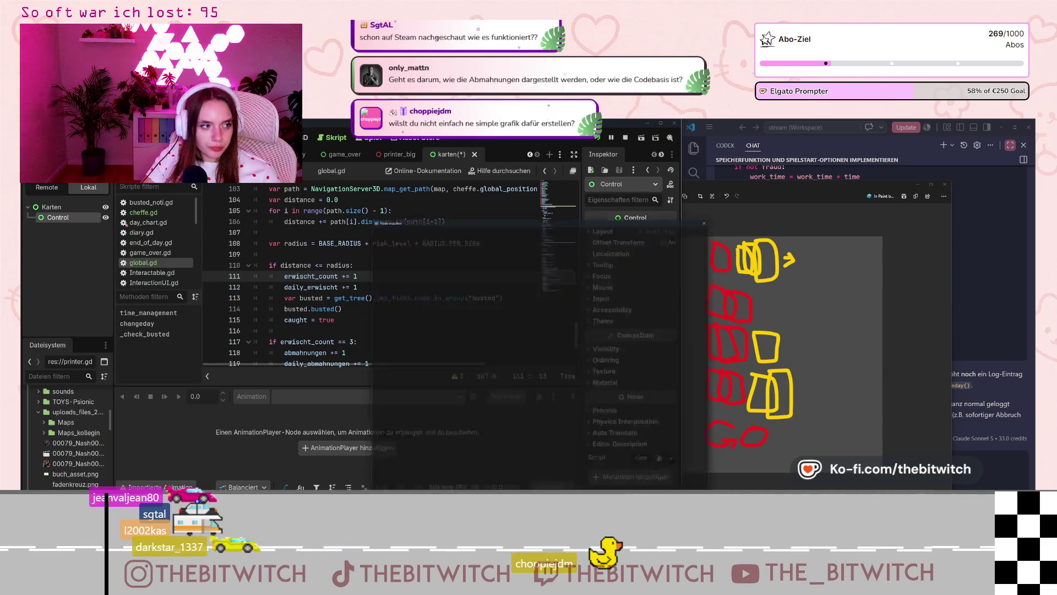
{"action": "type", "text": "text"}
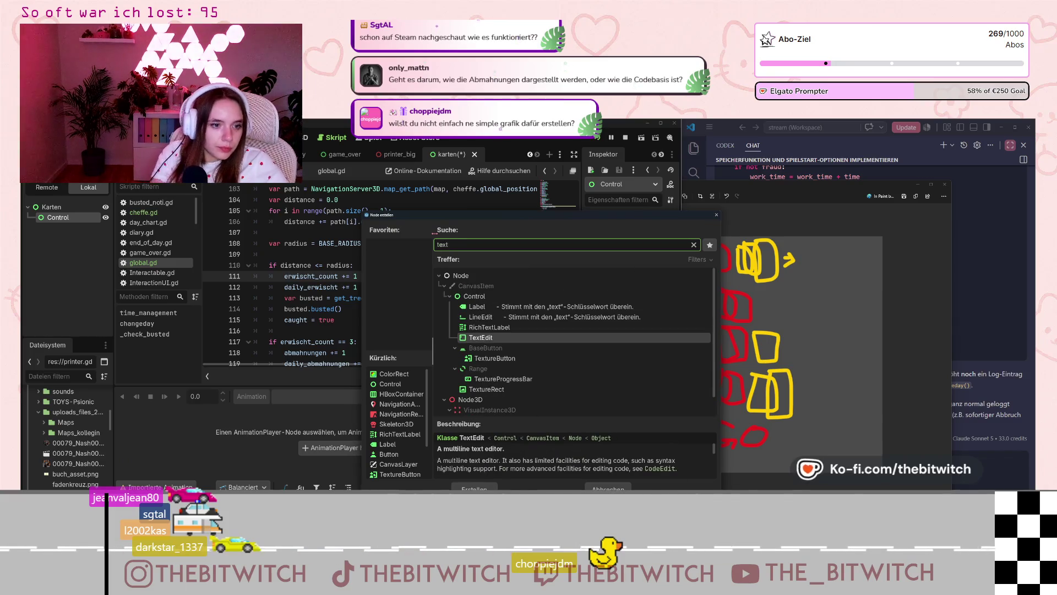
{"action": "left_click", "coordinate": [486, 389]}
{"action": "left_click", "coordinate": [474, 489]}
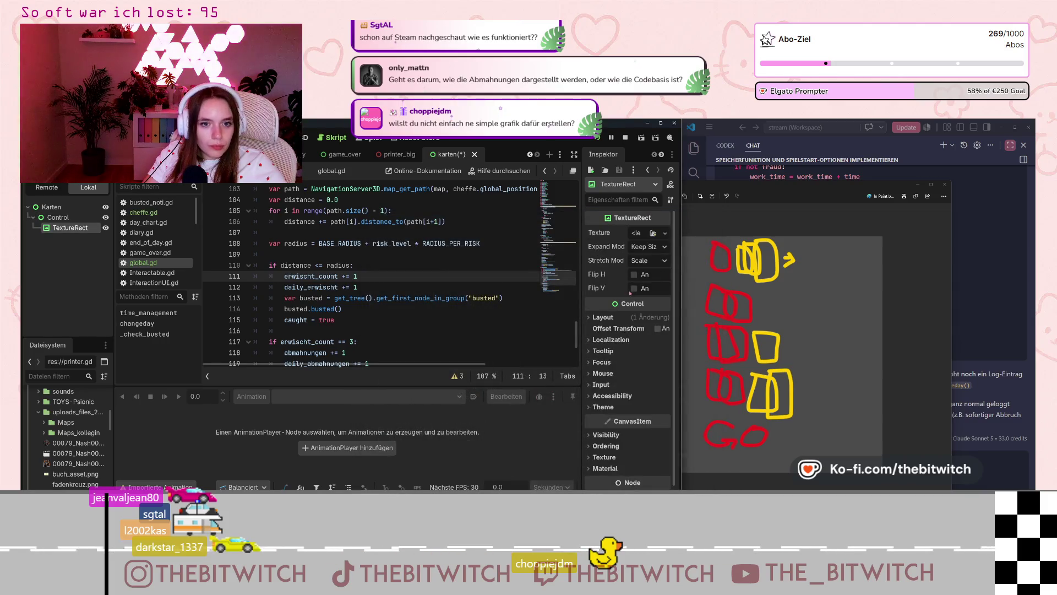
Step: Expand the TextureRect's Theme and Layout sections and open the Texture property's type list
{"action": "scroll", "coordinate": [611, 330], "scroll_direction": "down", "scroll_amount": 1}
{"action": "left_click", "coordinate": [615, 369]}
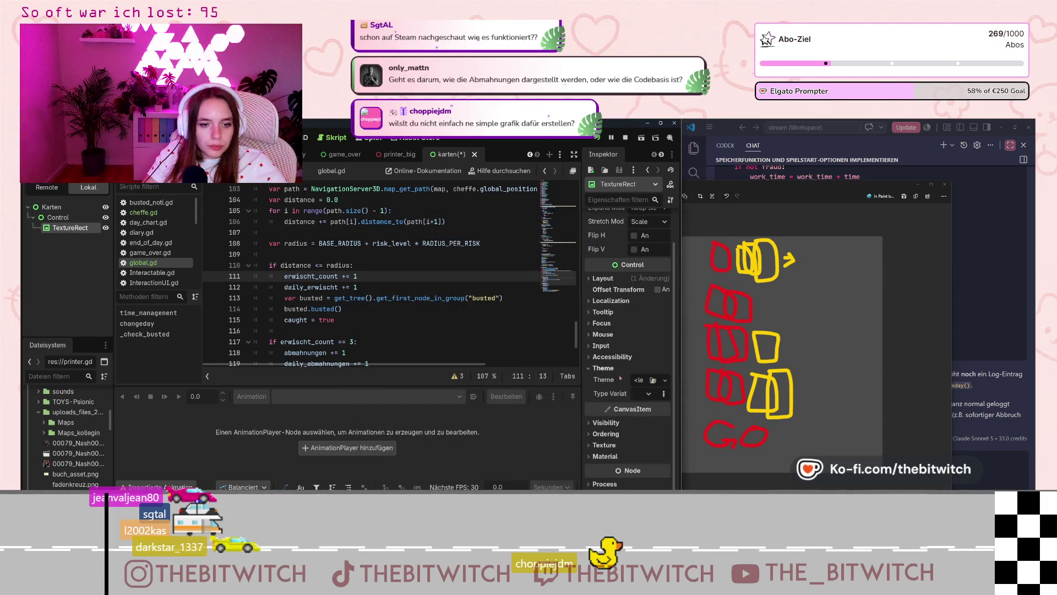
{"action": "scroll", "coordinate": [606, 392], "scroll_direction": "up", "scroll_amount": 2}
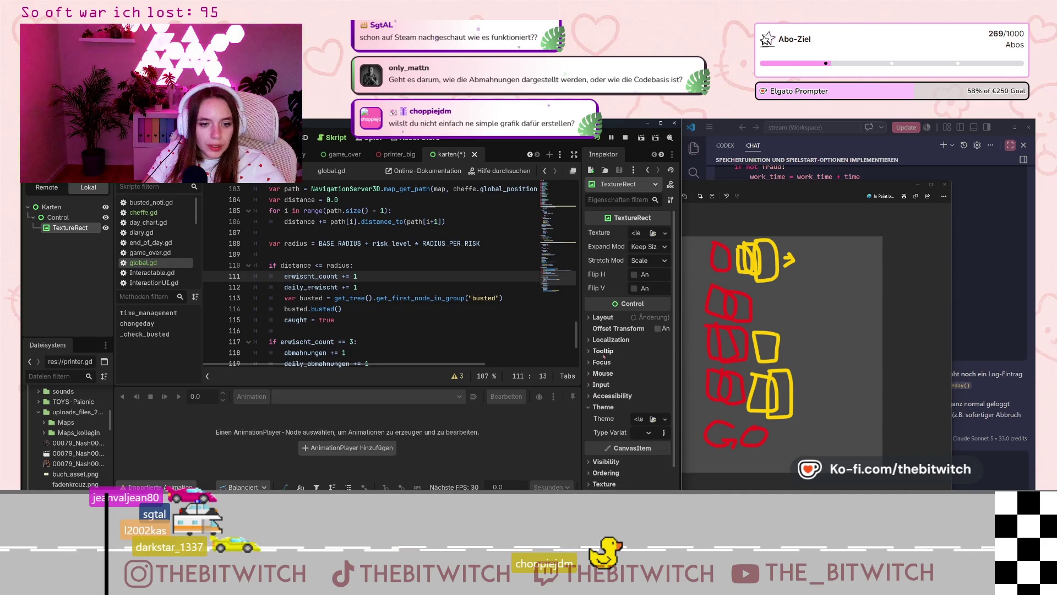
{"action": "left_click", "coordinate": [605, 318]}
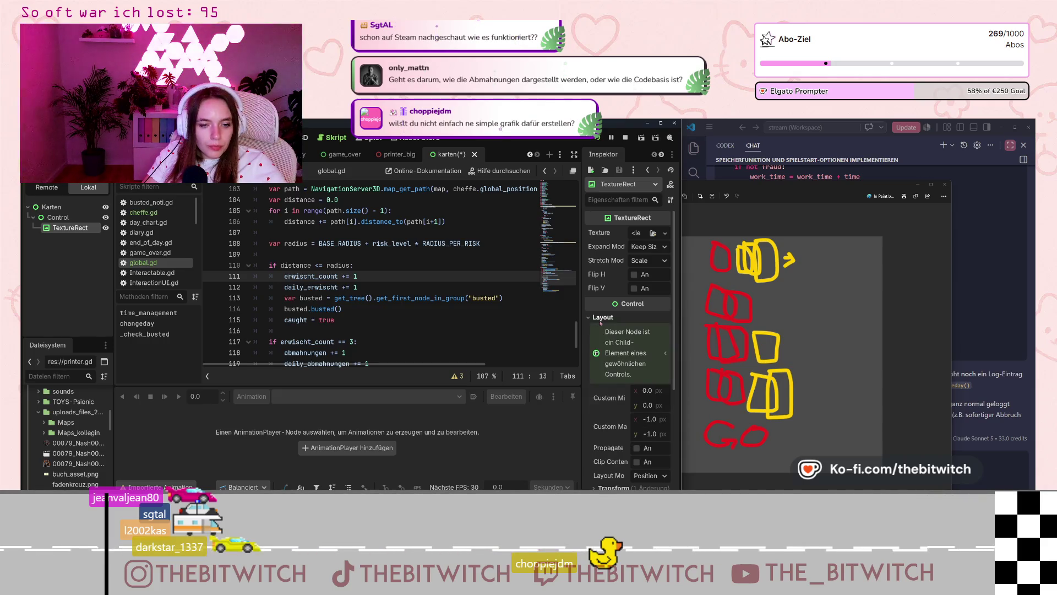
{"action": "left_click", "coordinate": [617, 318]}
{"action": "left_click", "coordinate": [628, 318]}
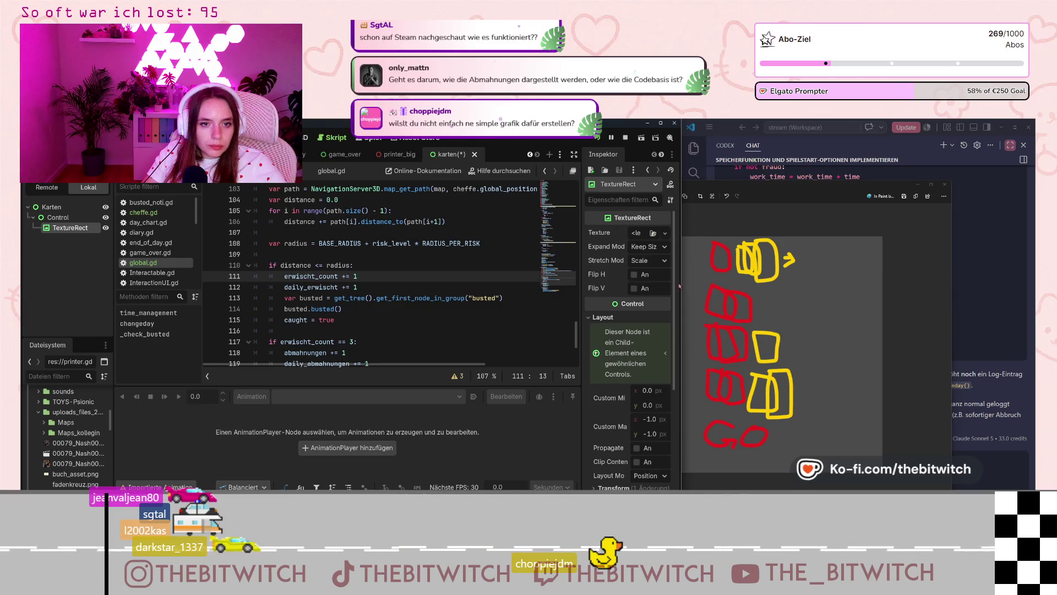
{"action": "left_click", "coordinate": [665, 233]}
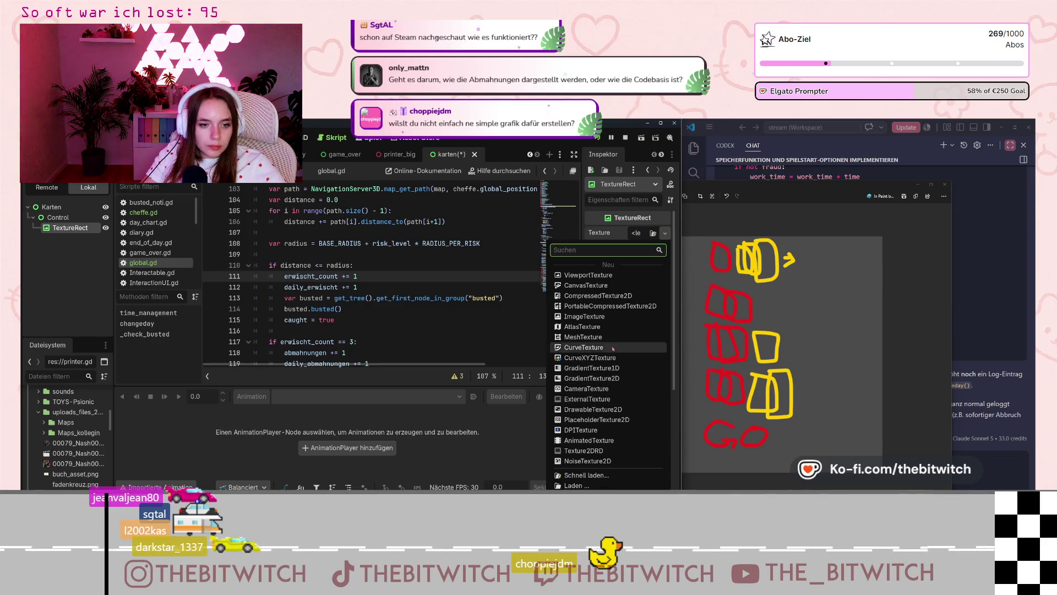
Step: Try ViewportTexture (cancelled) and CanvasTexture, then set the Texture to a new ImageTexture
{"action": "left_click", "coordinate": [613, 275]}
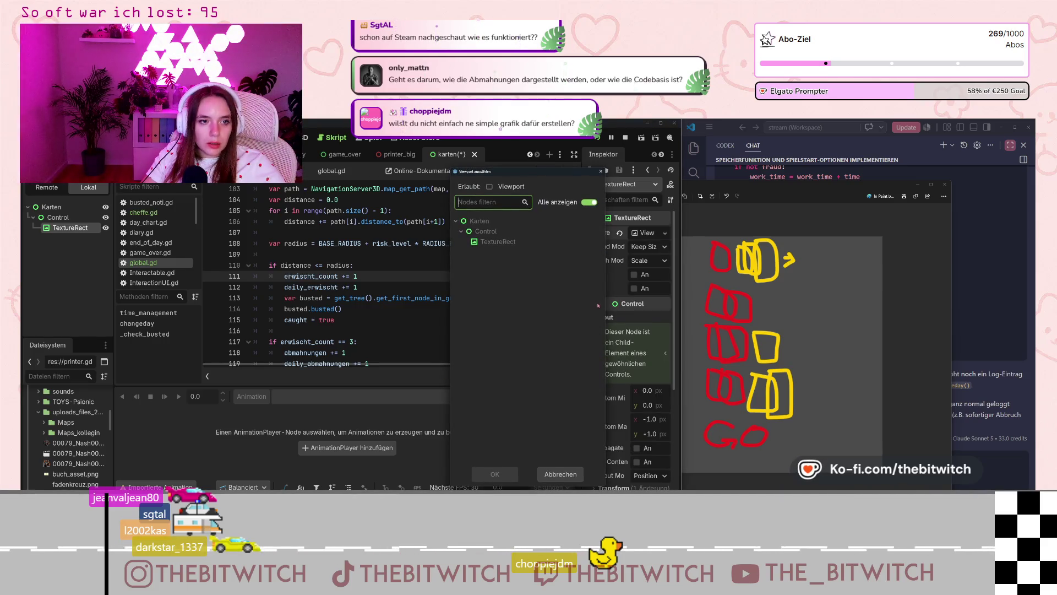
{"action": "left_click", "coordinate": [601, 171]}
{"action": "left_click", "coordinate": [665, 232]}
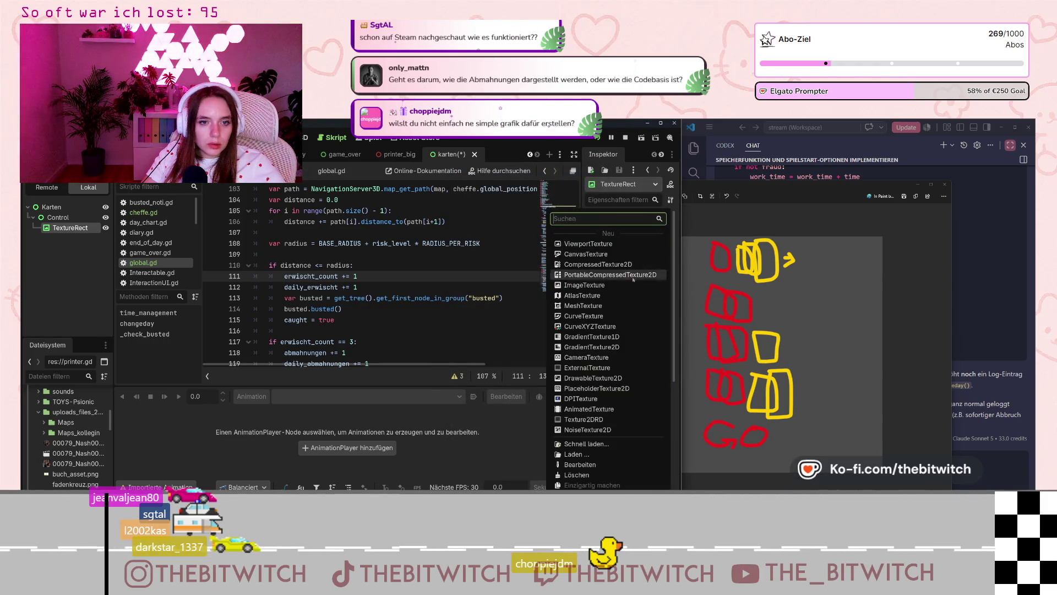
{"action": "left_click", "coordinate": [600, 254]}
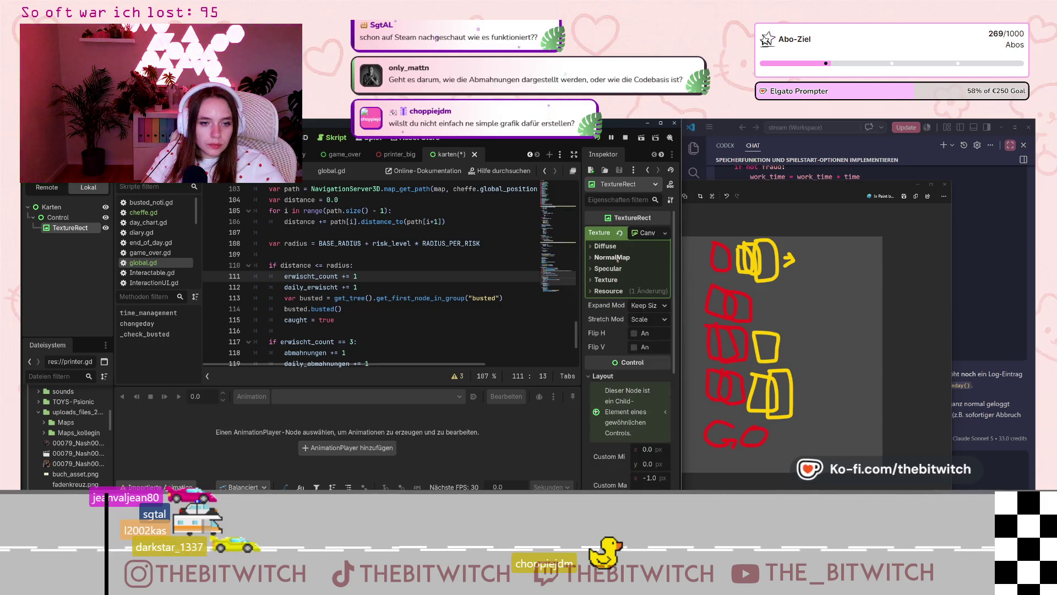
{"action": "left_click", "coordinate": [657, 233]}
{"action": "left_click", "coordinate": [665, 232]}
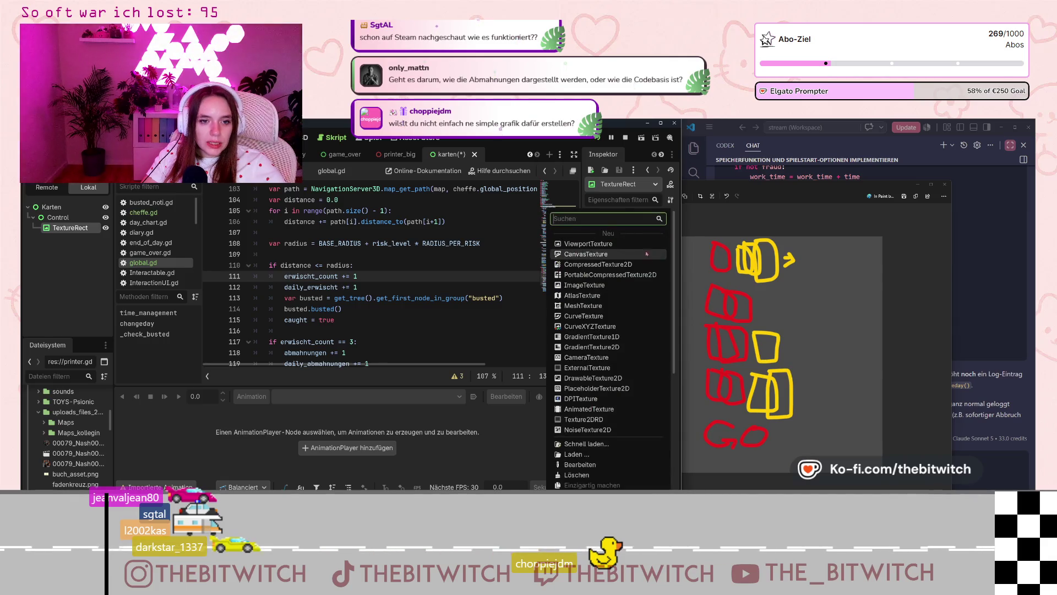
{"action": "left_click", "coordinate": [609, 285]}
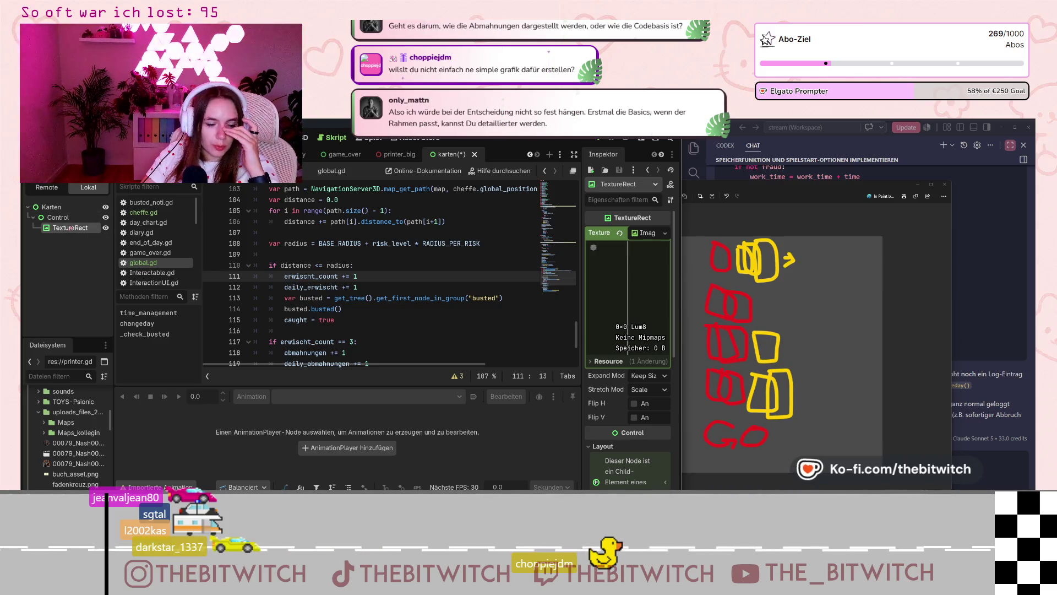
Step: Delete the TextureRect node from the karten scene
{"action": "right_click", "coordinate": [71, 228]}
{"action": "left_click", "coordinate": [47, 272]}
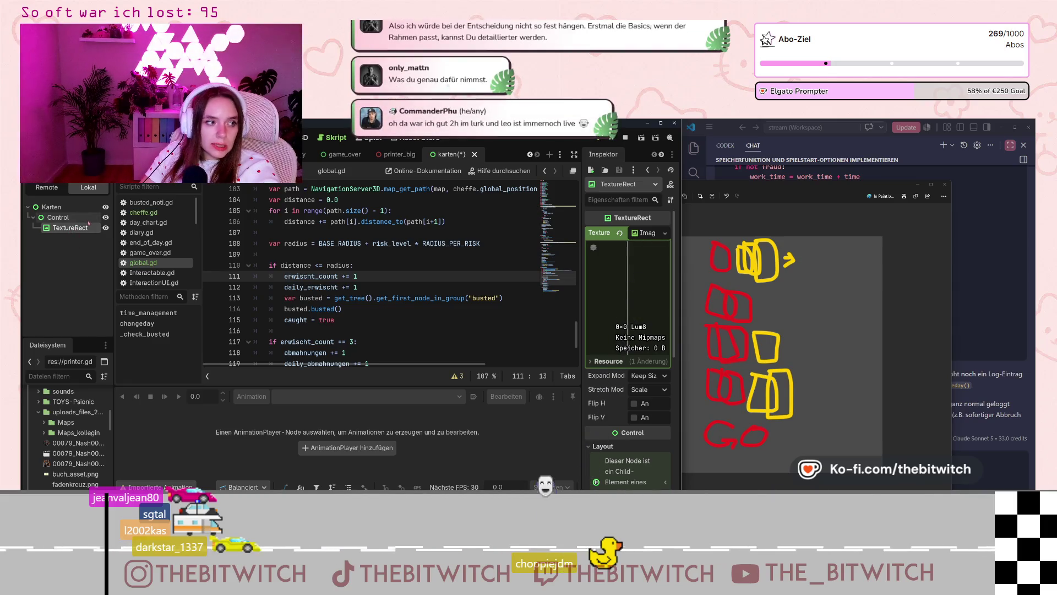
{"action": "right_click", "coordinate": [69, 238]}
{"action": "left_click", "coordinate": [138, 448]}
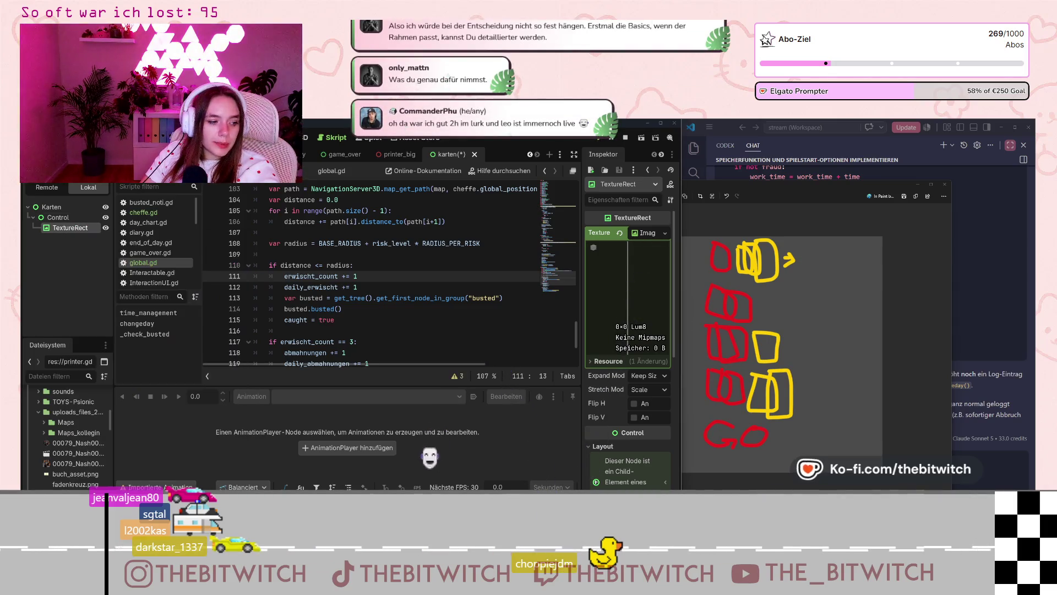
{"action": "left_click", "coordinate": [503, 339]}
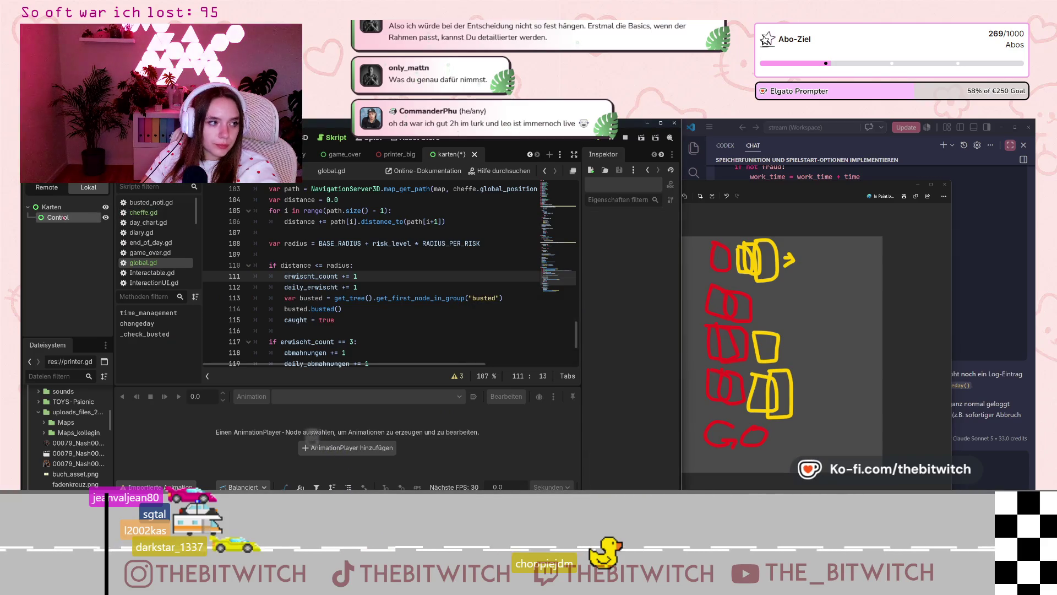
Step: Delete the Control node and begin adding a new child node under the Karten root
{"action": "right_click", "coordinate": [67, 218]}
{"action": "left_click", "coordinate": [102, 472]}
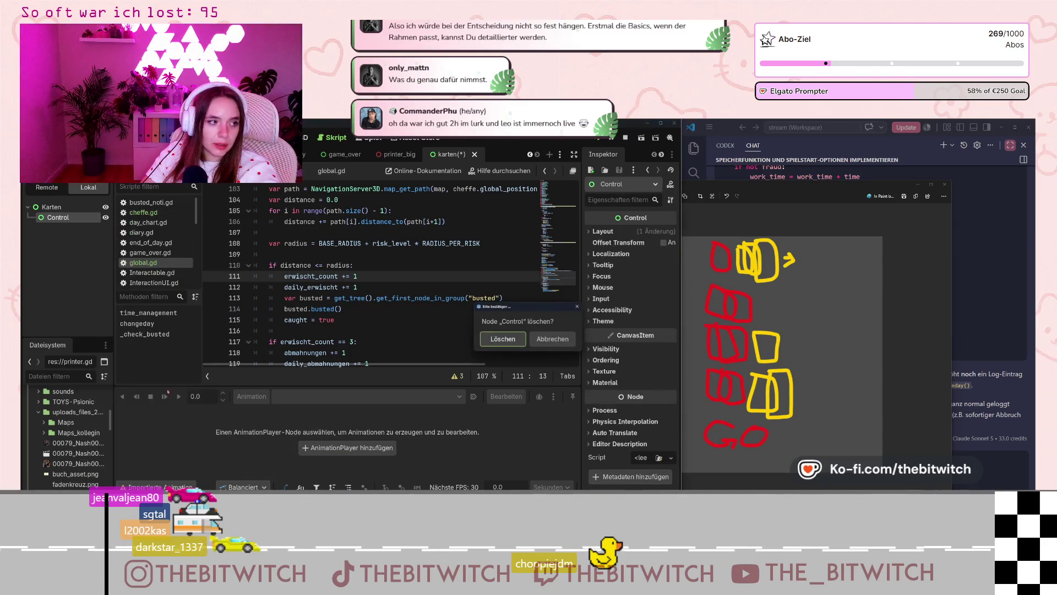
{"action": "left_click", "coordinate": [503, 338]}
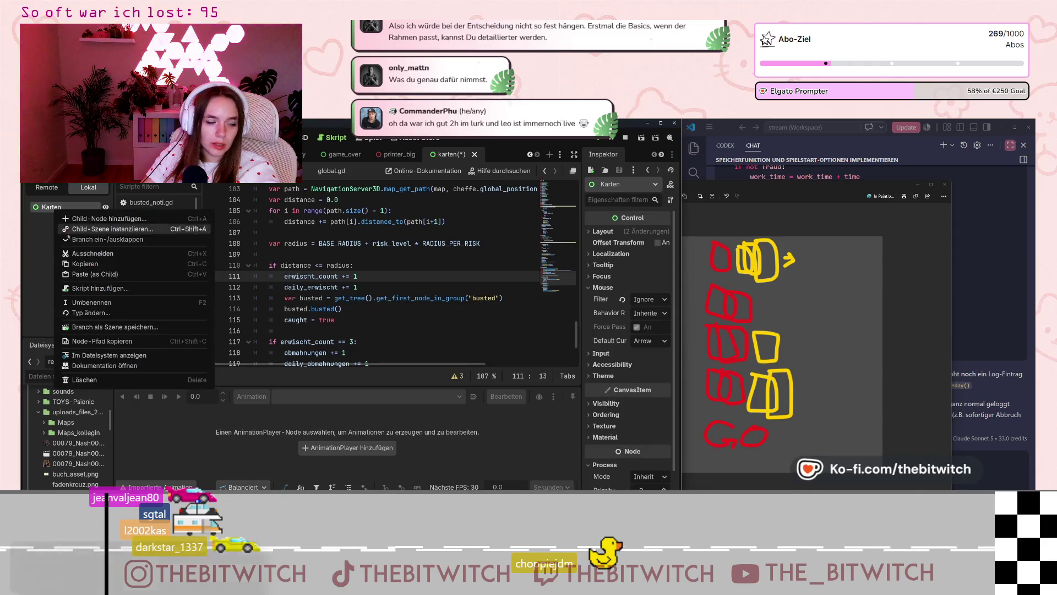
{"action": "right_click", "coordinate": [58, 208]}
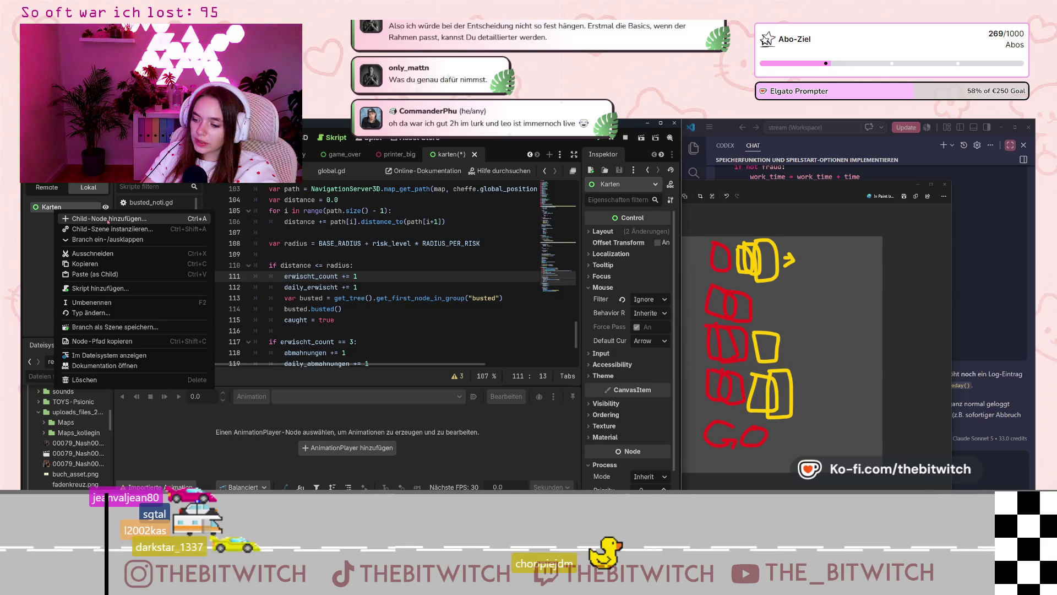
{"action": "left_click", "coordinate": [108, 221]}
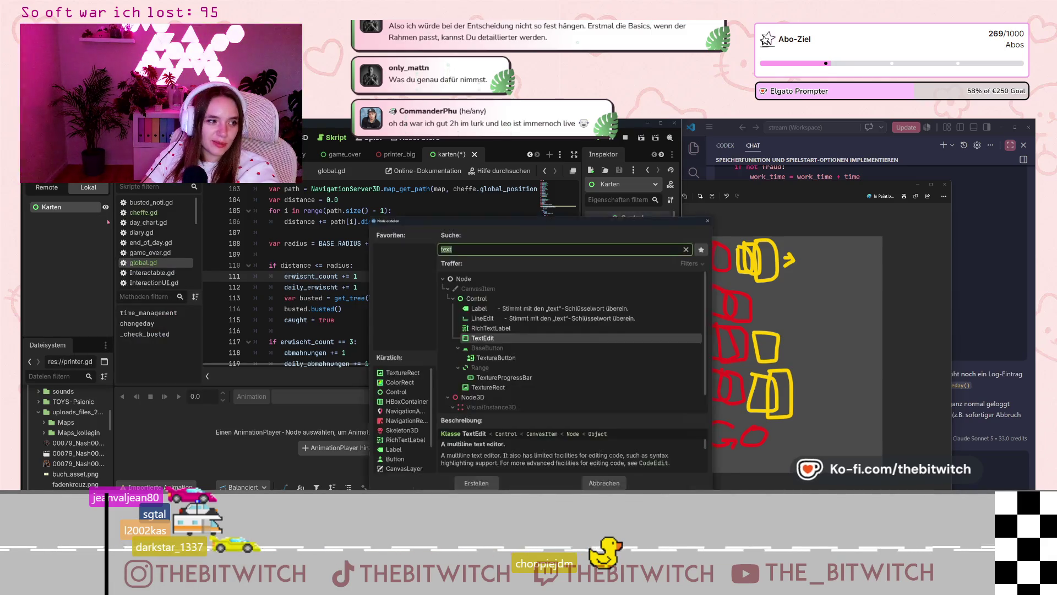